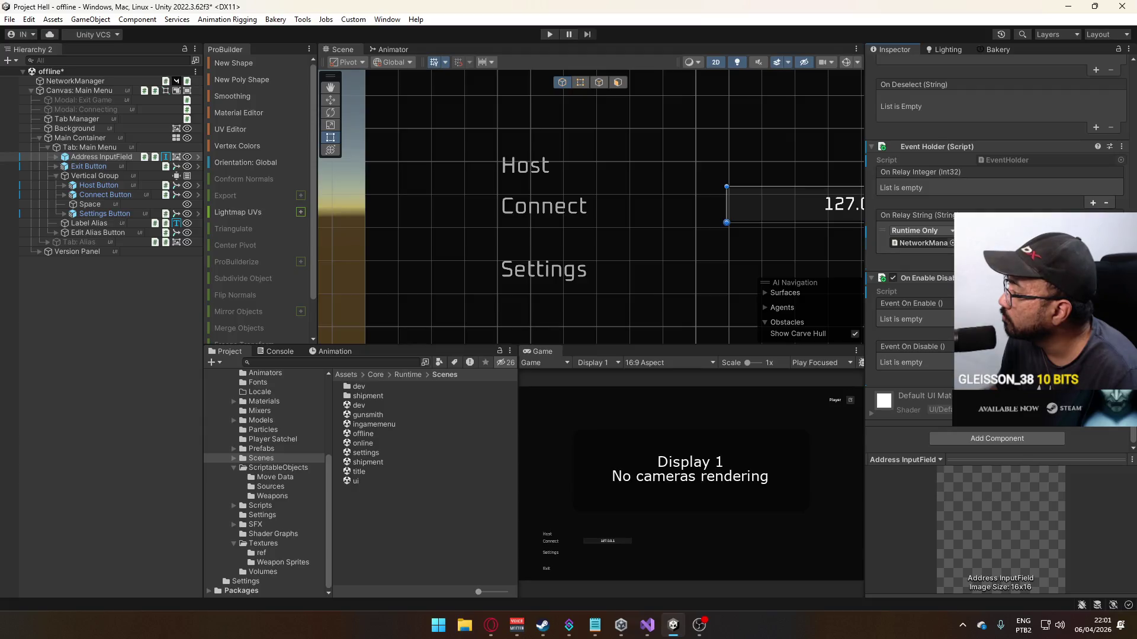
# Step: Add an On Enable entry and assign the Address InputField object to it
pyautogui.click(1093, 336)
pyautogui.scroll(3, 1093, 336)
pyautogui.click(952, 427)
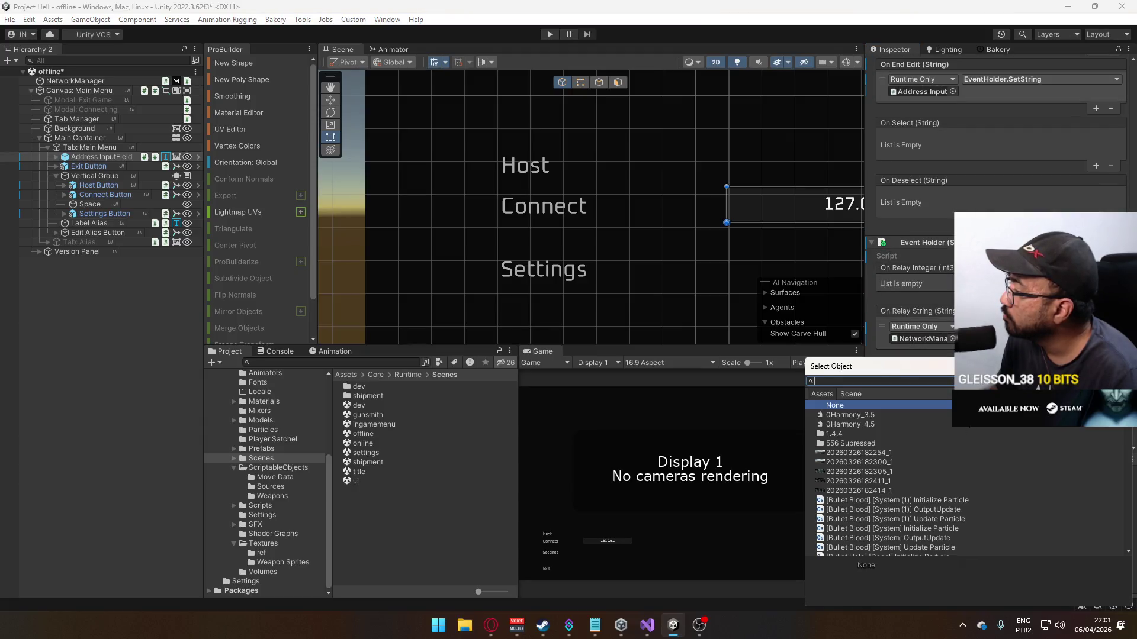
pyautogui.press('Escape')
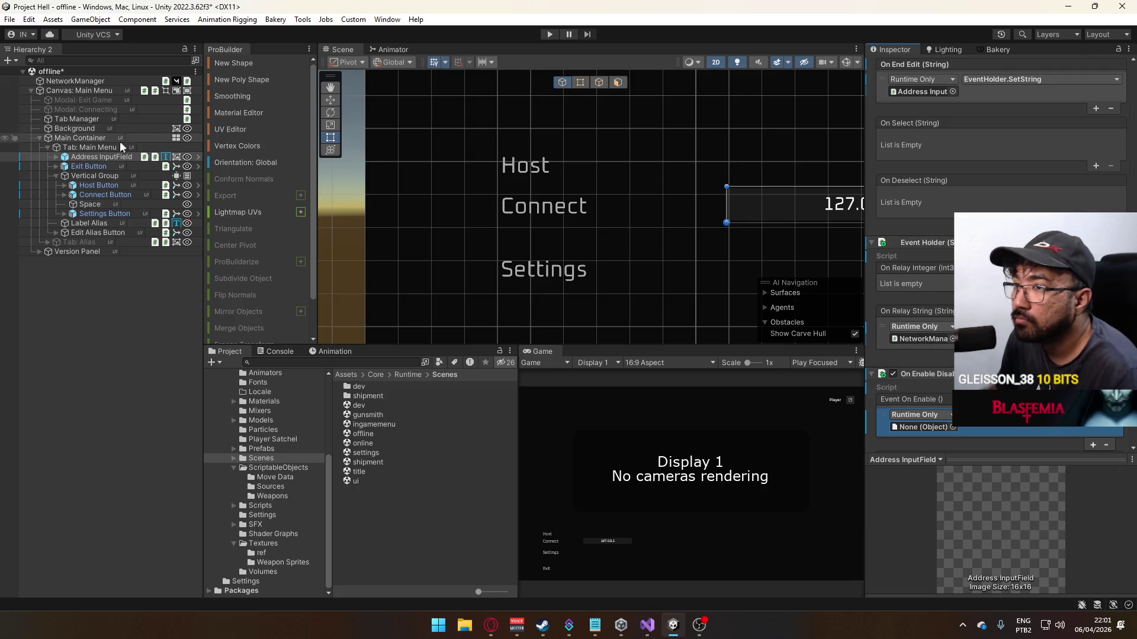
pyautogui.moveTo(101, 156); pyautogui.dragTo(921, 427)
# Step: Set the entry's function to TMP_InputField > string text
pyautogui.click(1007, 415)
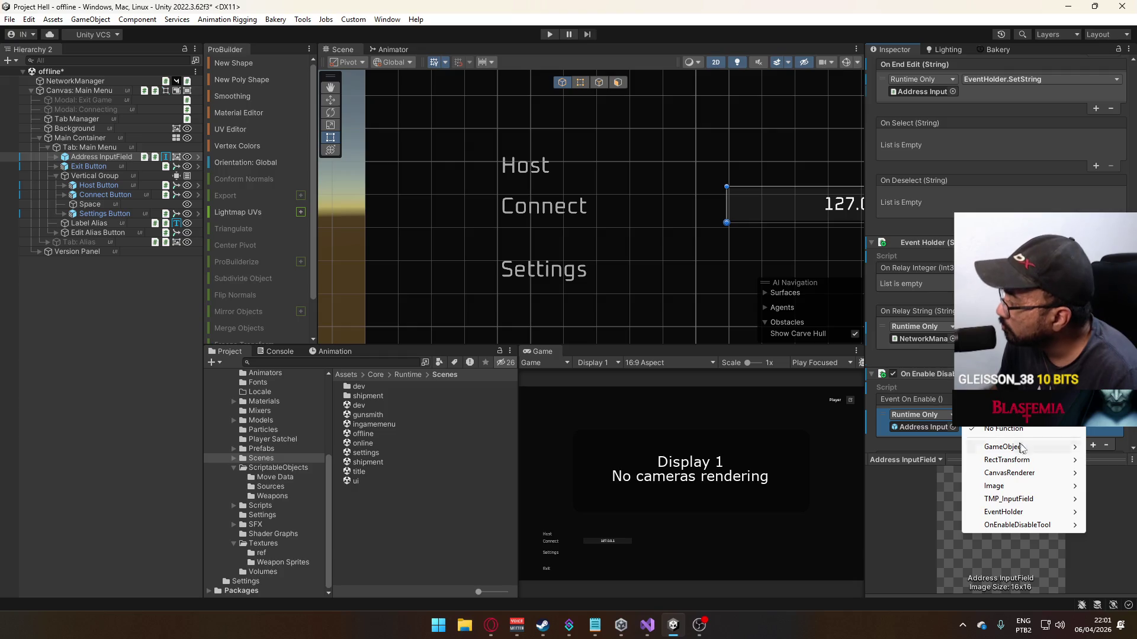
pyautogui.moveTo(1026, 500)
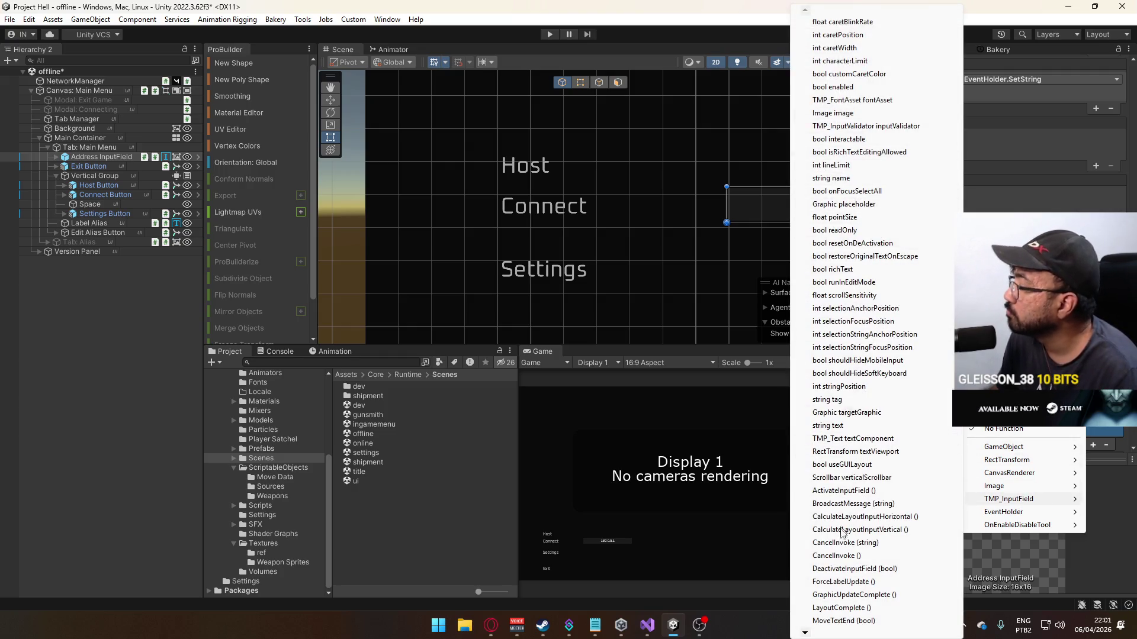
pyautogui.moveTo(813, 635)
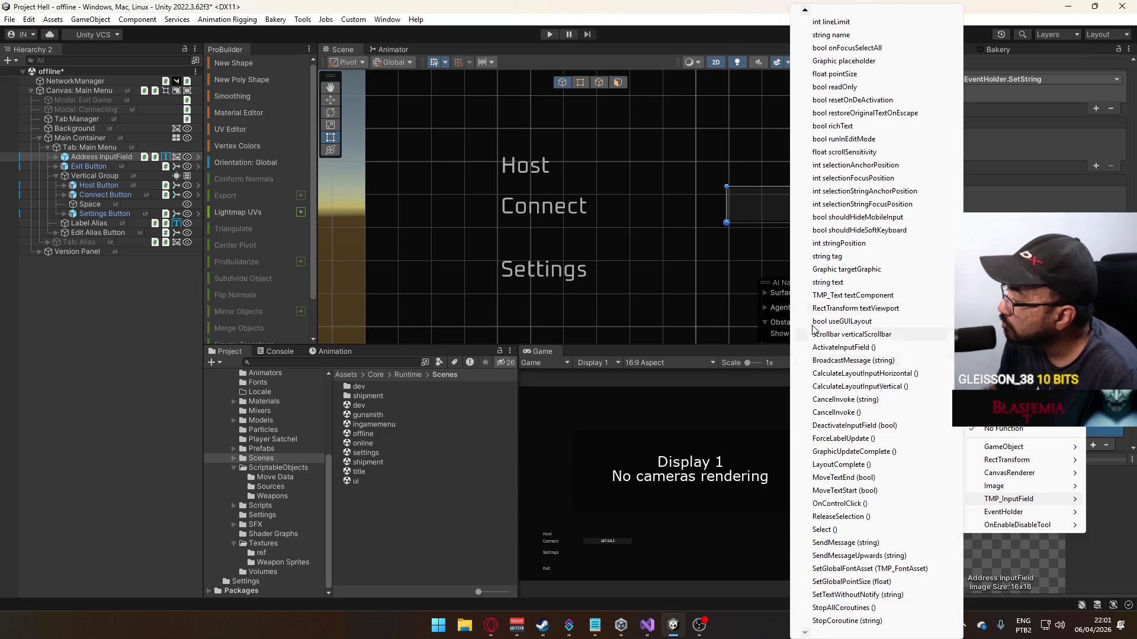
pyautogui.moveTo(807, 16)
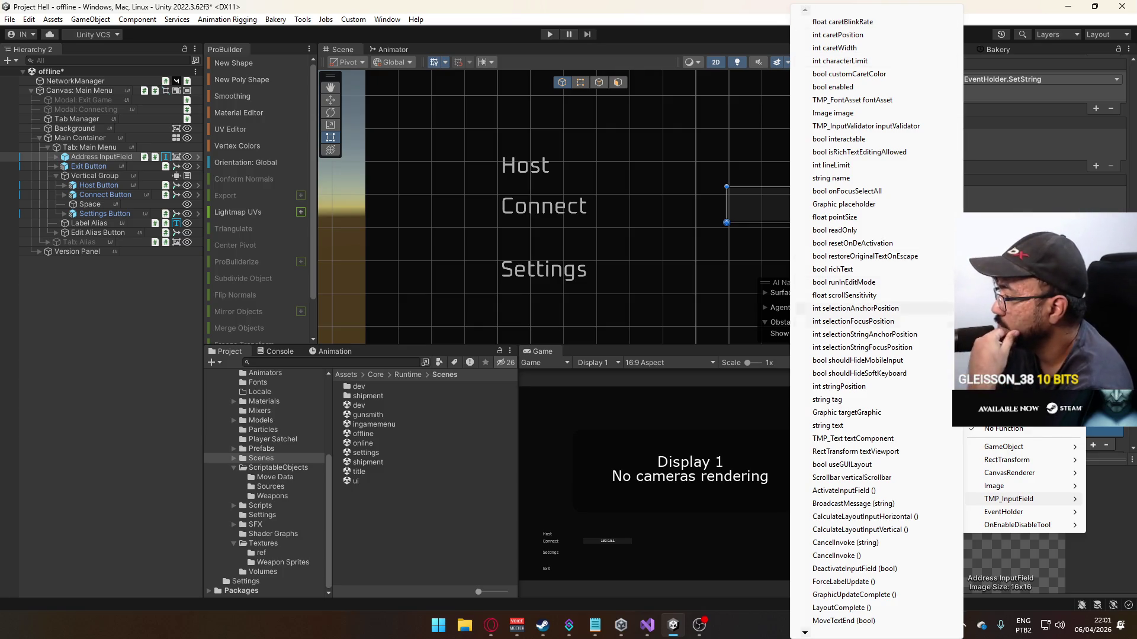
pyautogui.click(908, 426)
pyautogui.click(1036, 414)
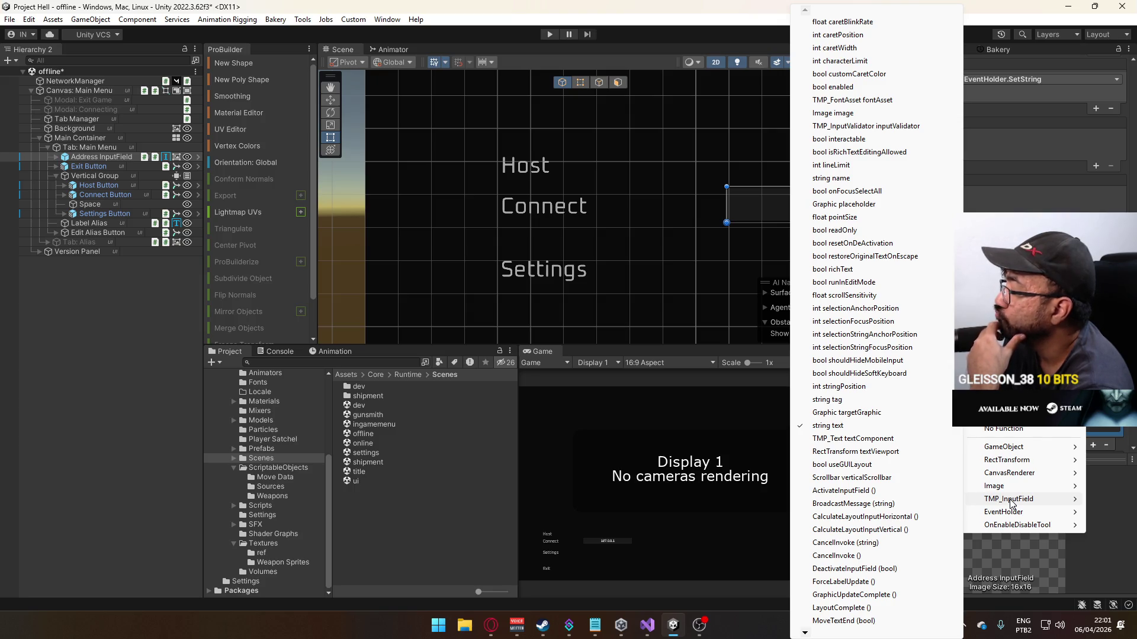
pyautogui.press('Escape')
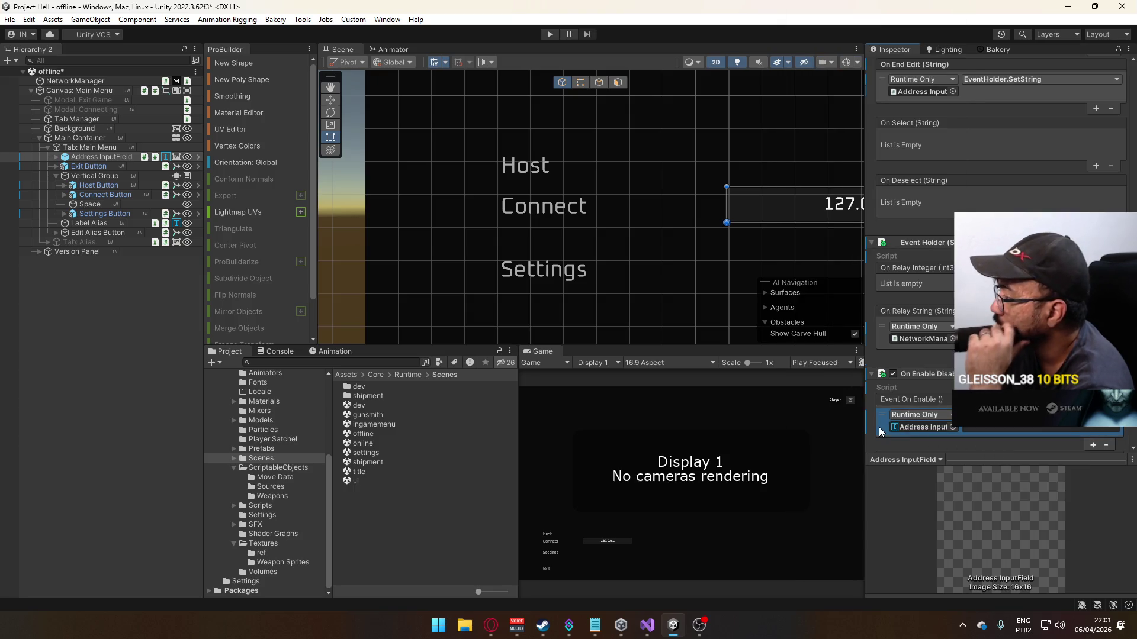
pyautogui.rightClick(960, 374)
# Step: Remove the On Enable Disable component and review the remaining Inspector components
pyautogui.click(1007, 413)
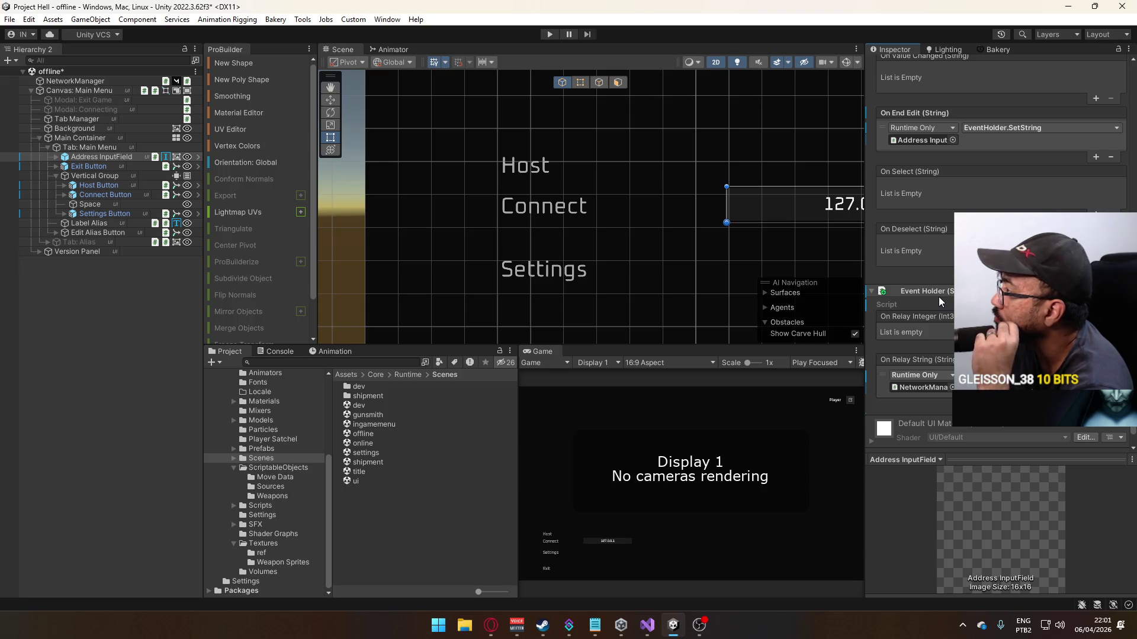
pyautogui.scroll(5, 939, 299)
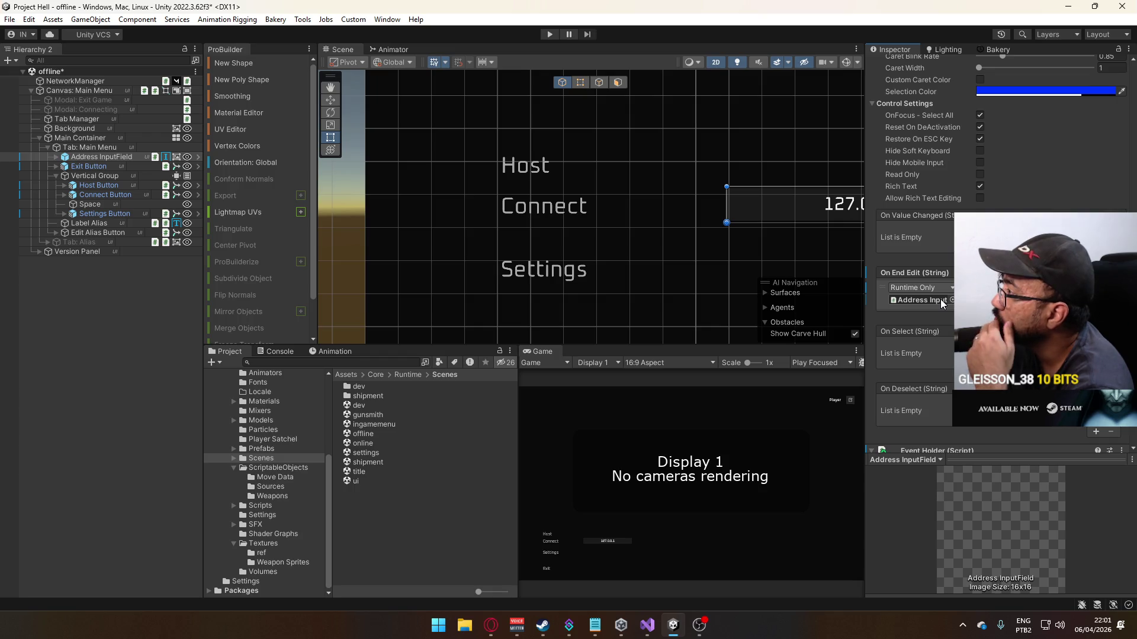
pyautogui.scroll(-3, 940, 305)
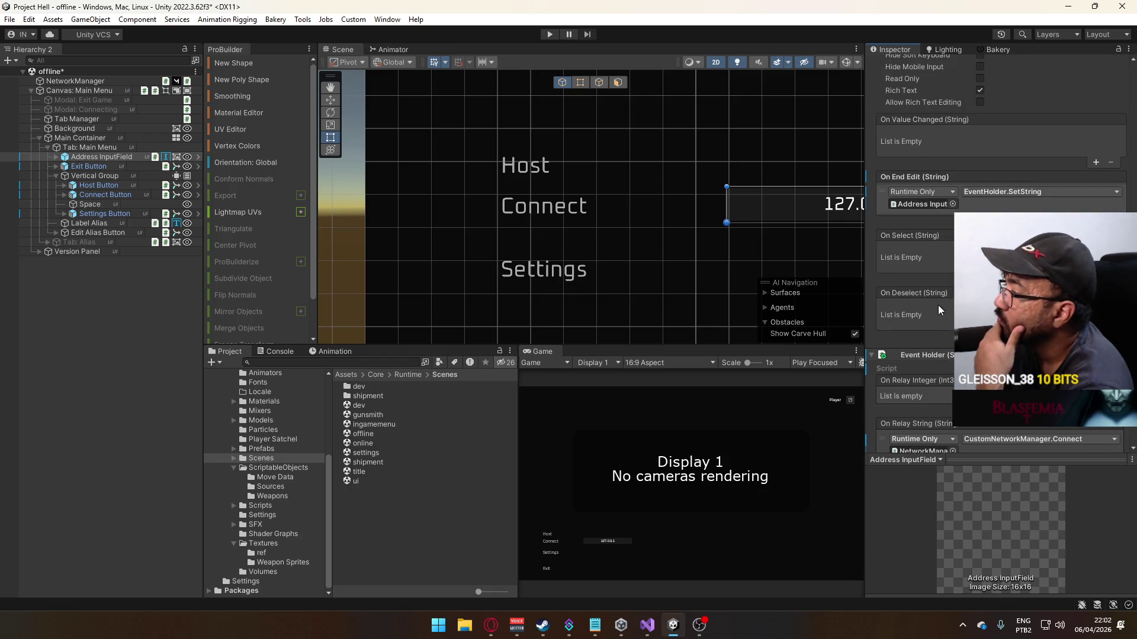
pyautogui.scroll(2, 938, 305)
pyautogui.scroll(15, 941, 318)
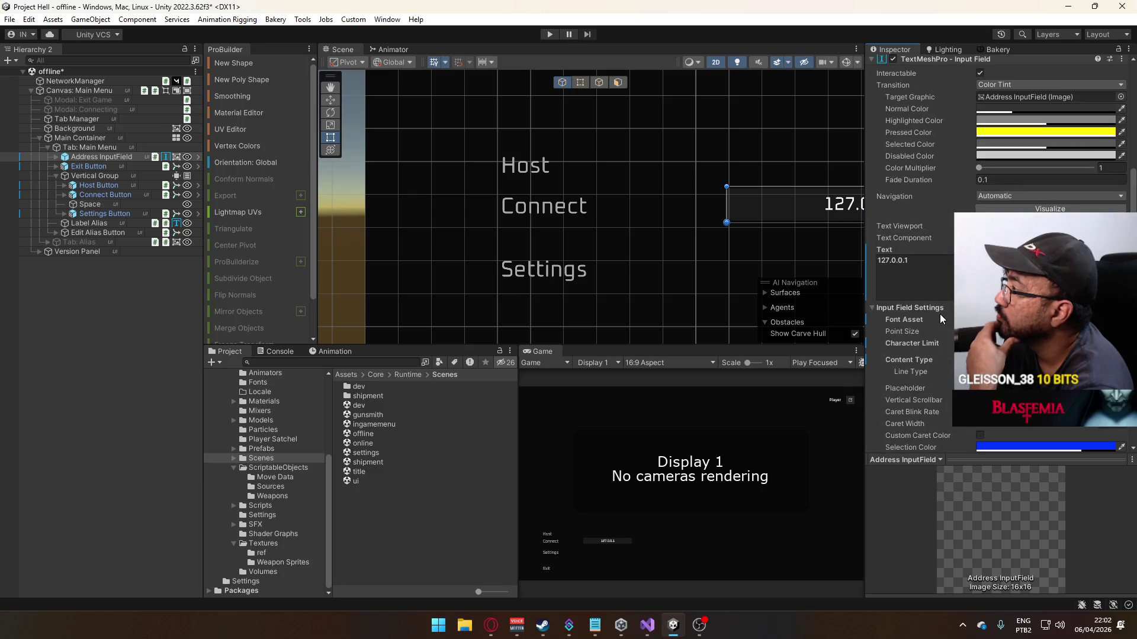
pyautogui.scroll(1, 940, 314)
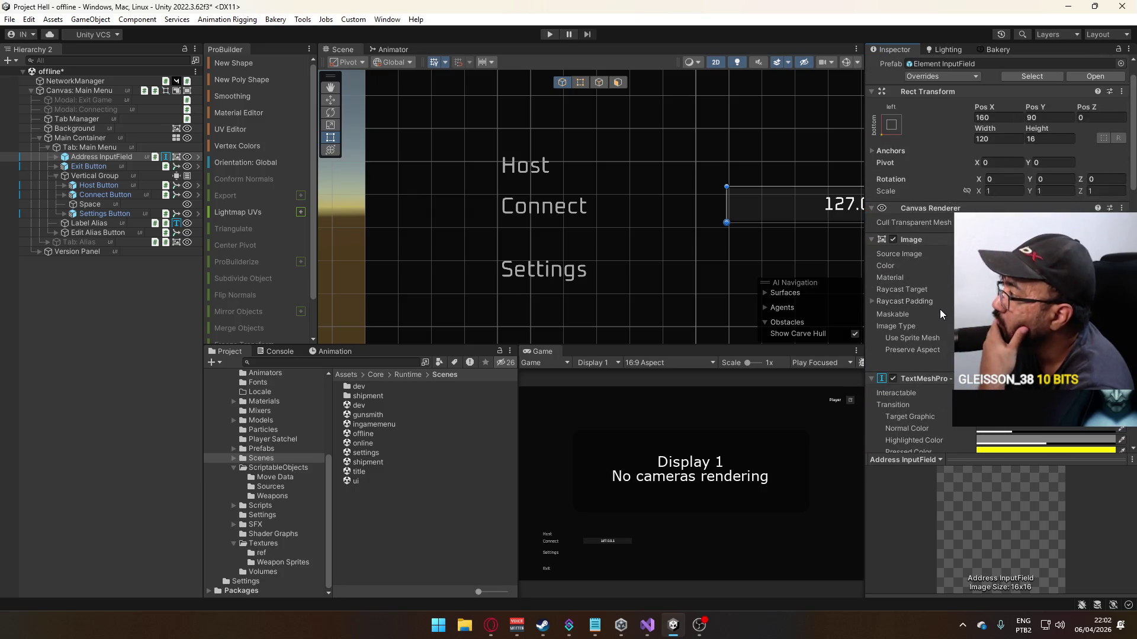
pyautogui.moveTo(761, 248); pyautogui.dragTo(622, 220)
pyautogui.scroll(-15, 912, 314)
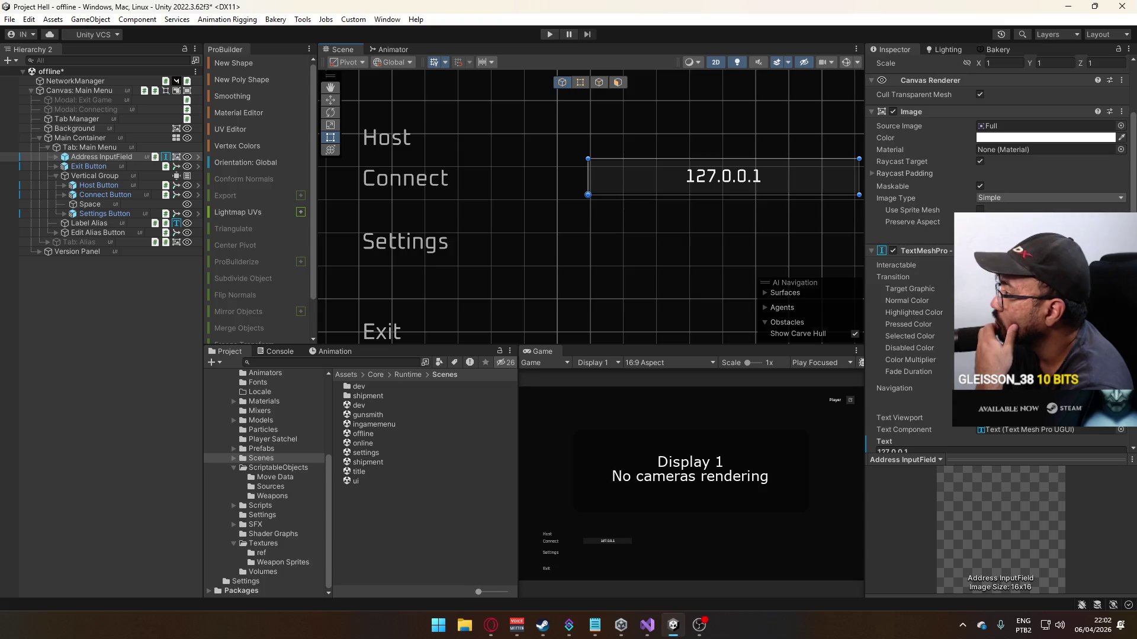
pyautogui.scroll(-15, 912, 314)
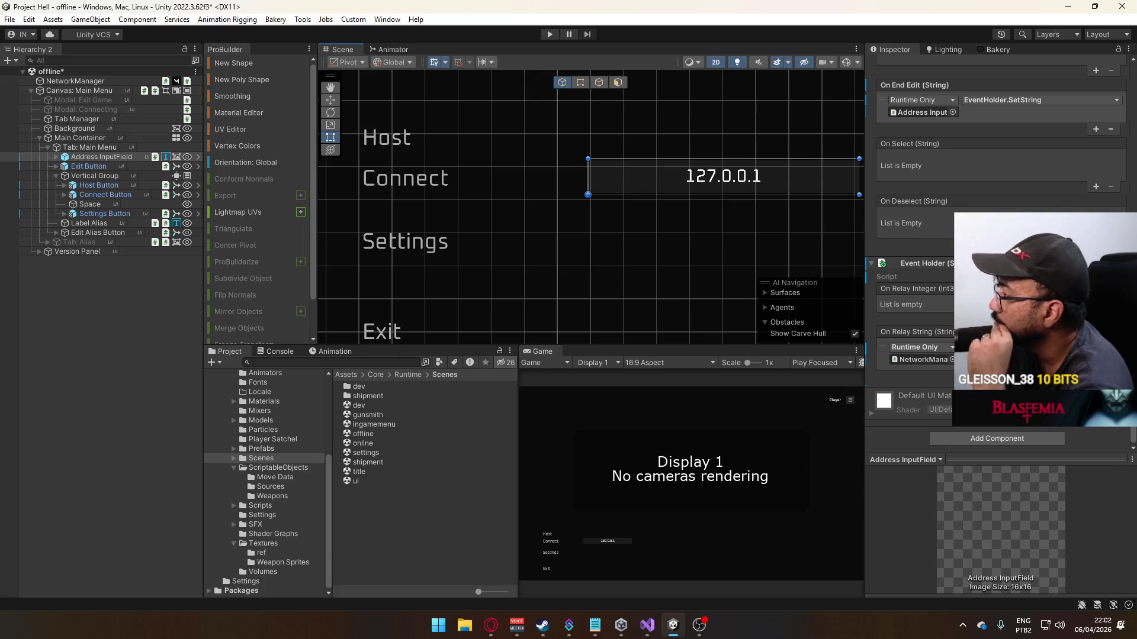
pyautogui.scroll(3, 953, 318)
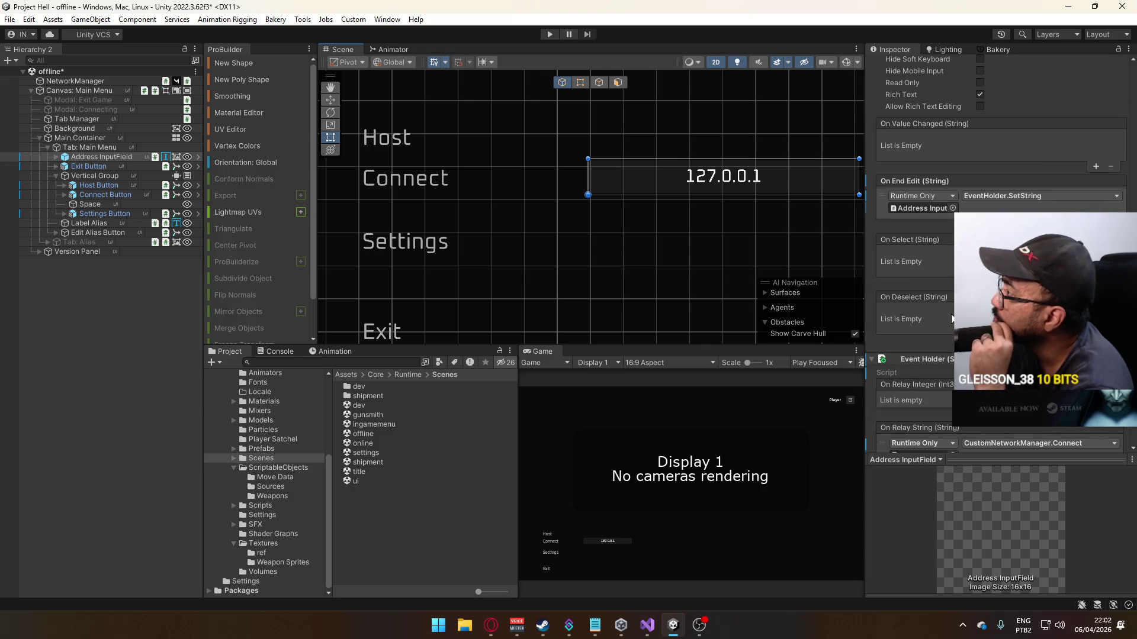
# Step: Open the Scripts > UI folder in the Project panel
pyautogui.click(268, 506)
pyautogui.scroll(-5, 446, 439)
pyautogui.scroll(3, 446, 435)
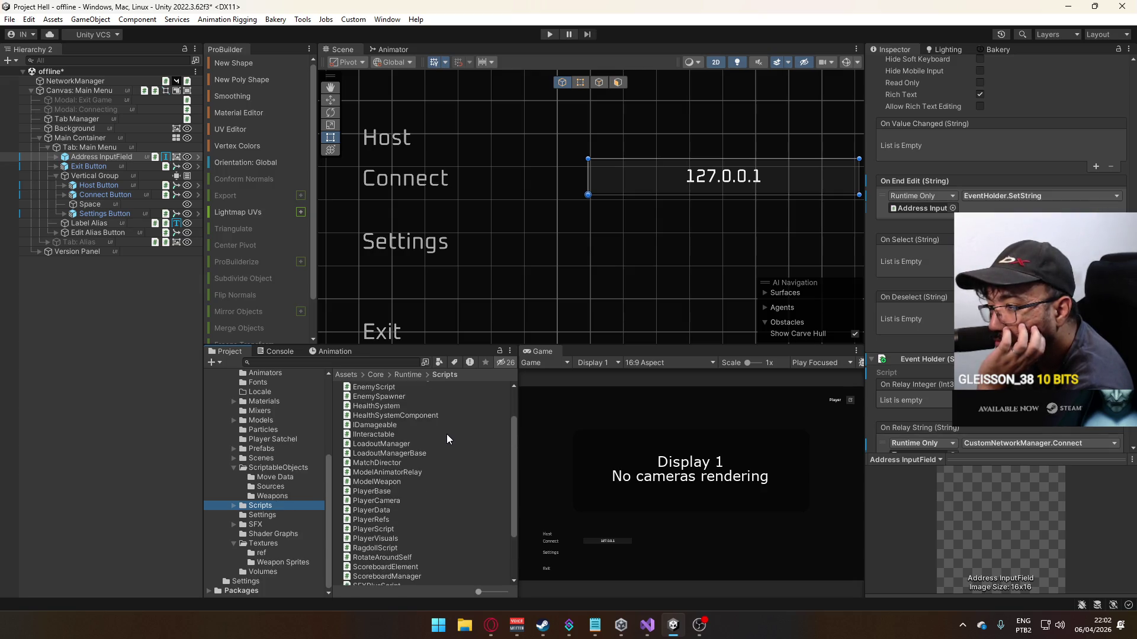
pyautogui.click(234, 506)
pyautogui.click(263, 533)
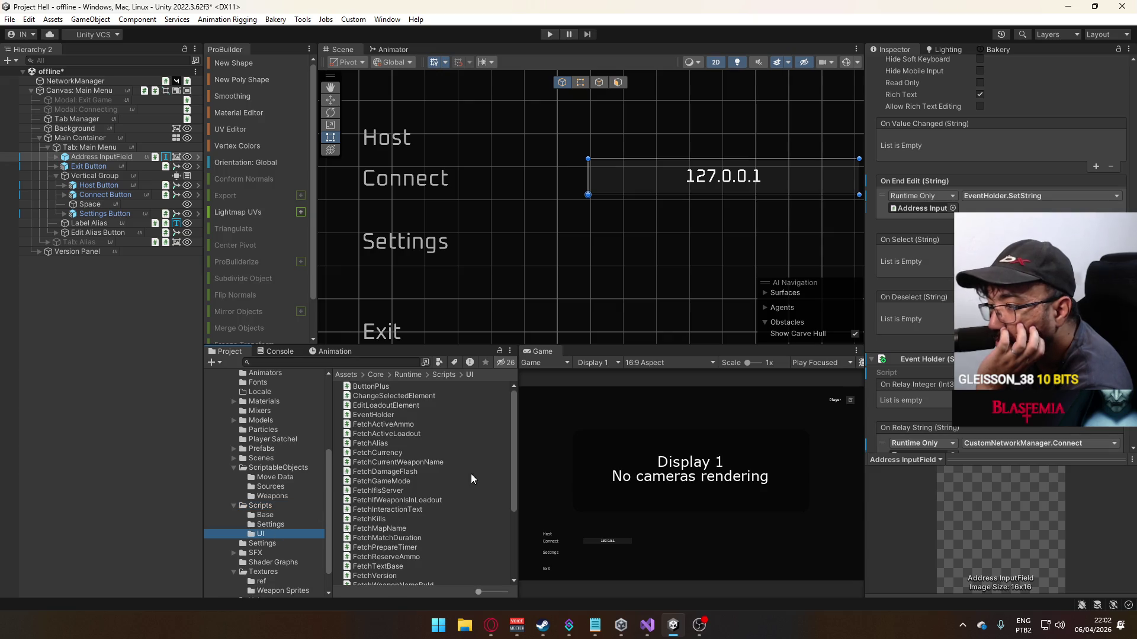
# Step: Create a C# script named FetchLastConnectionAddress in the UI folder
pyautogui.rightClick(430, 453)
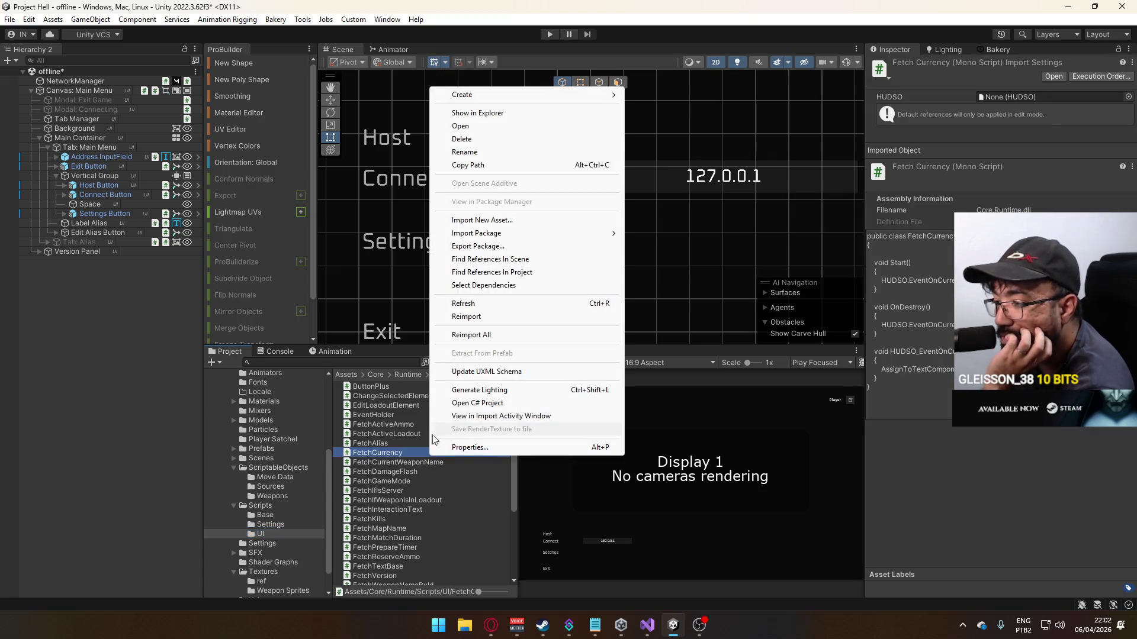
pyautogui.moveTo(492, 95)
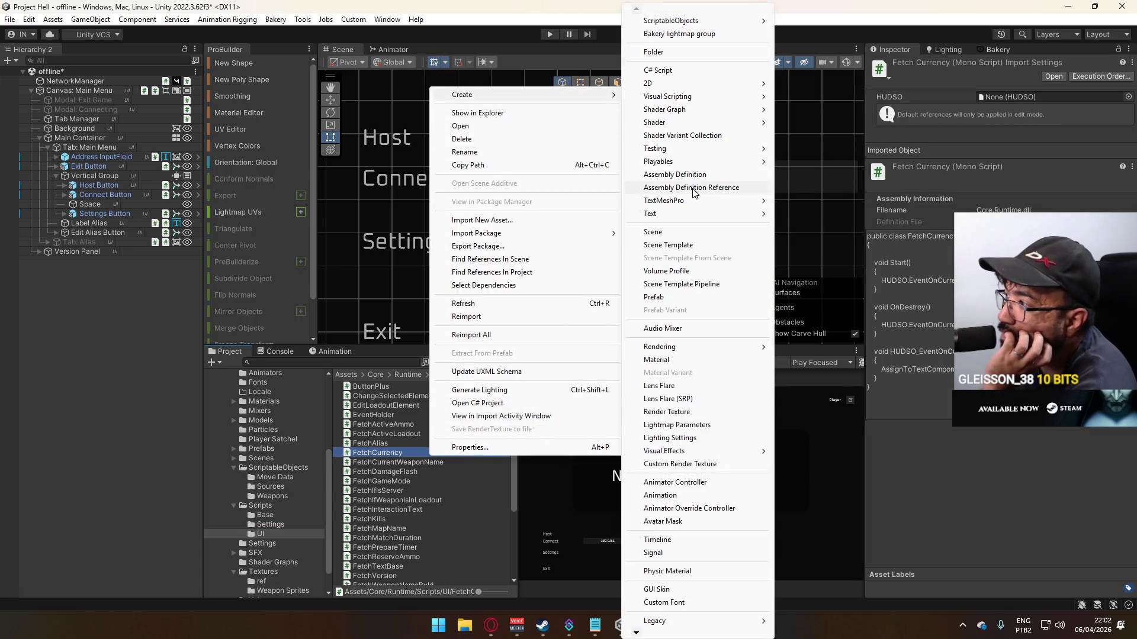
pyautogui.click(677, 73)
pyautogui.write('FetchLastConnectionAddress')
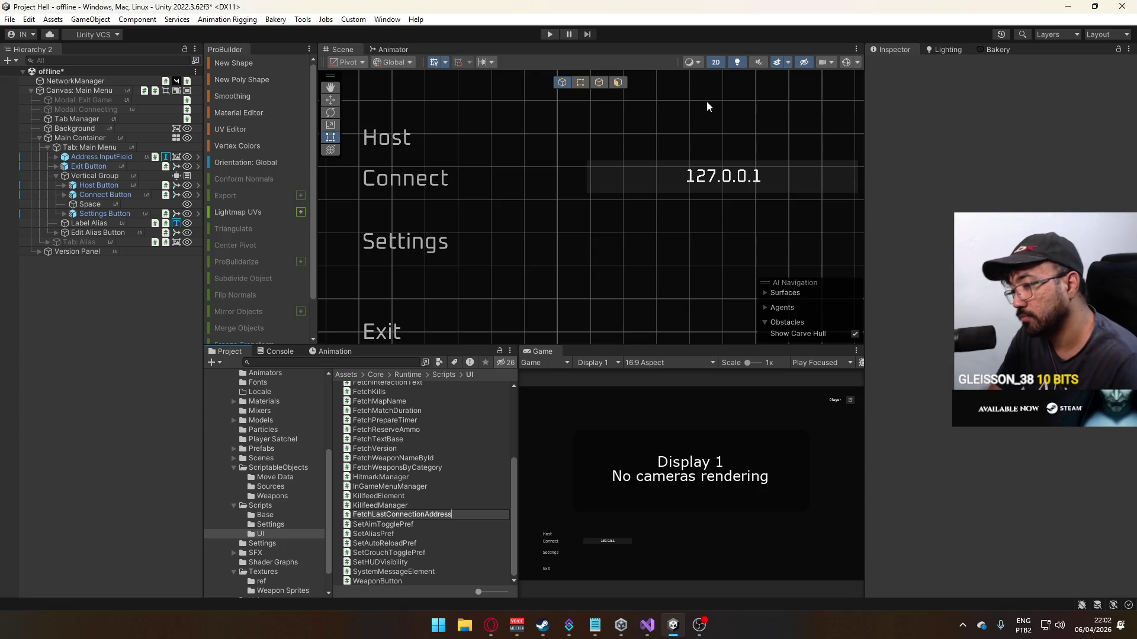
pyautogui.press('Return')
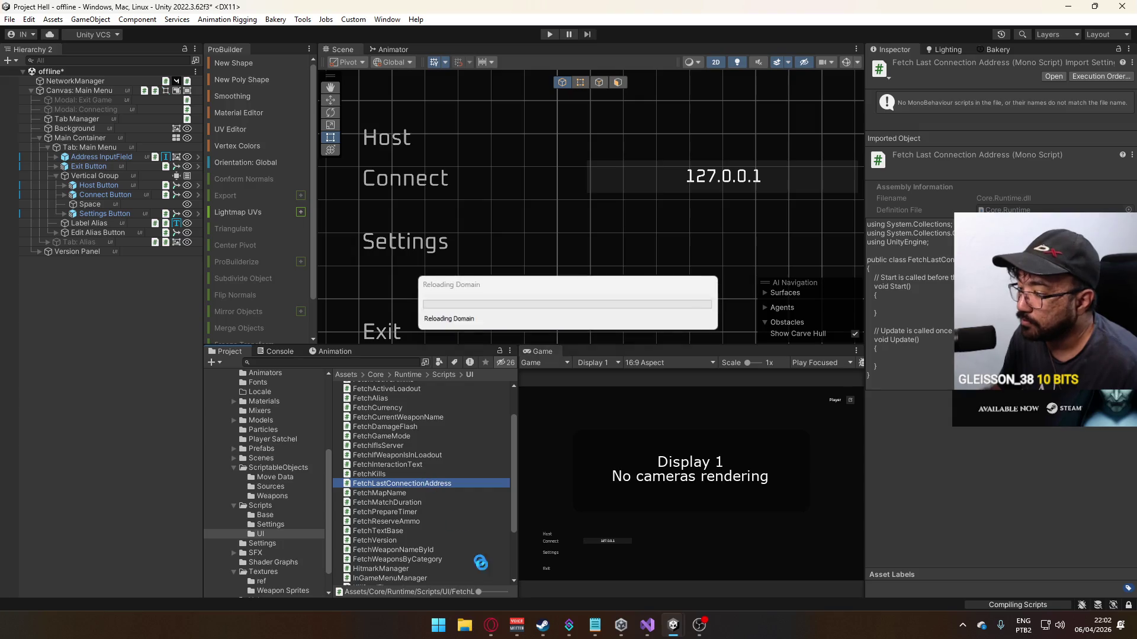
pyautogui.click(490, 626)
# Step: Play the MW2 Rangers theme mix on YouTube, then minimise Opera to return to Unity
pyautogui.click(352, 424)
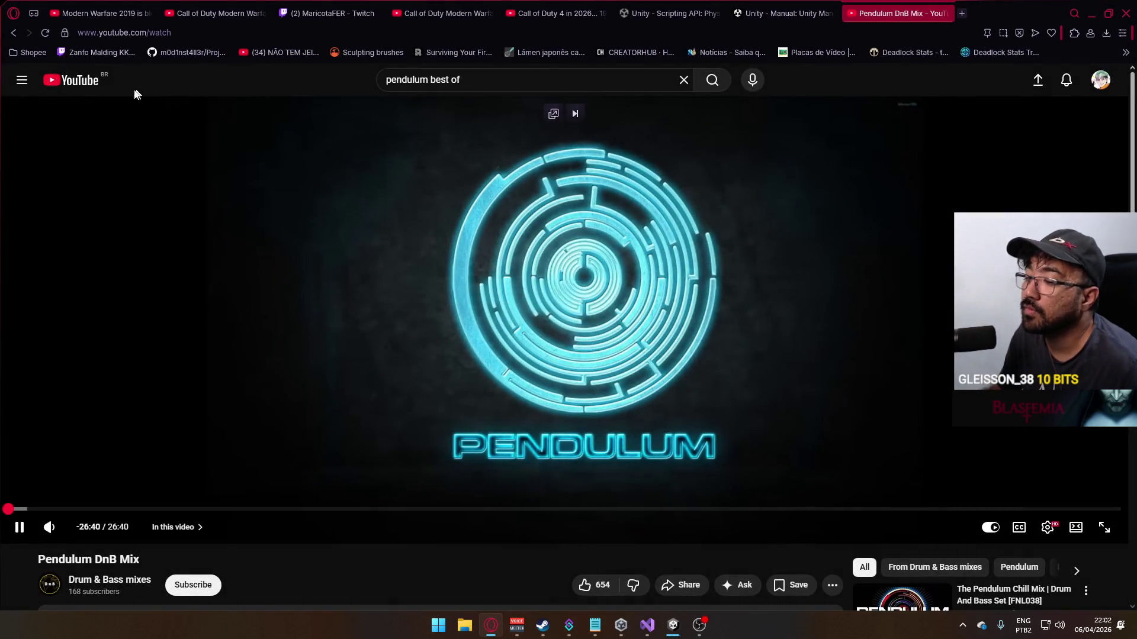
pyautogui.click(72, 80)
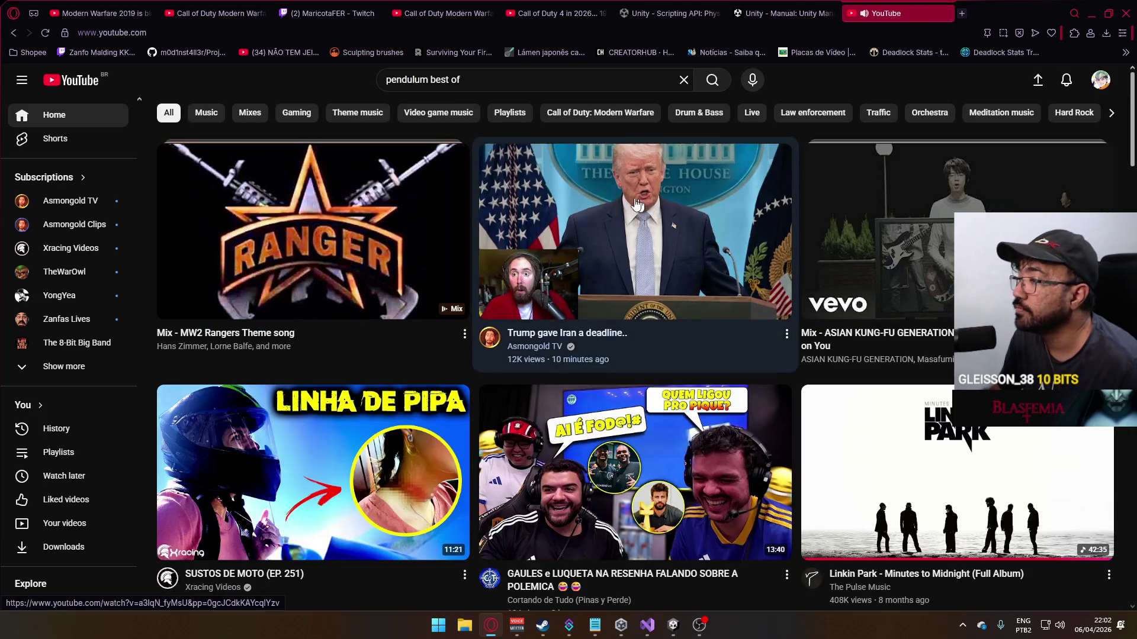
pyautogui.moveTo(274, 162)
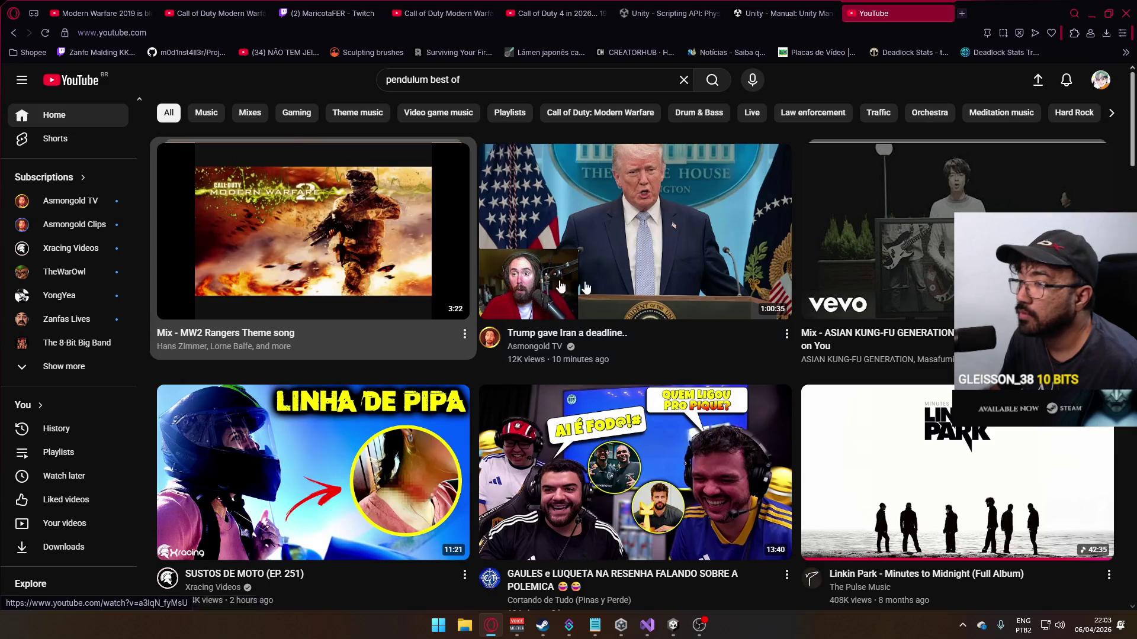
pyautogui.click(371, 280)
pyautogui.click(1094, 9)
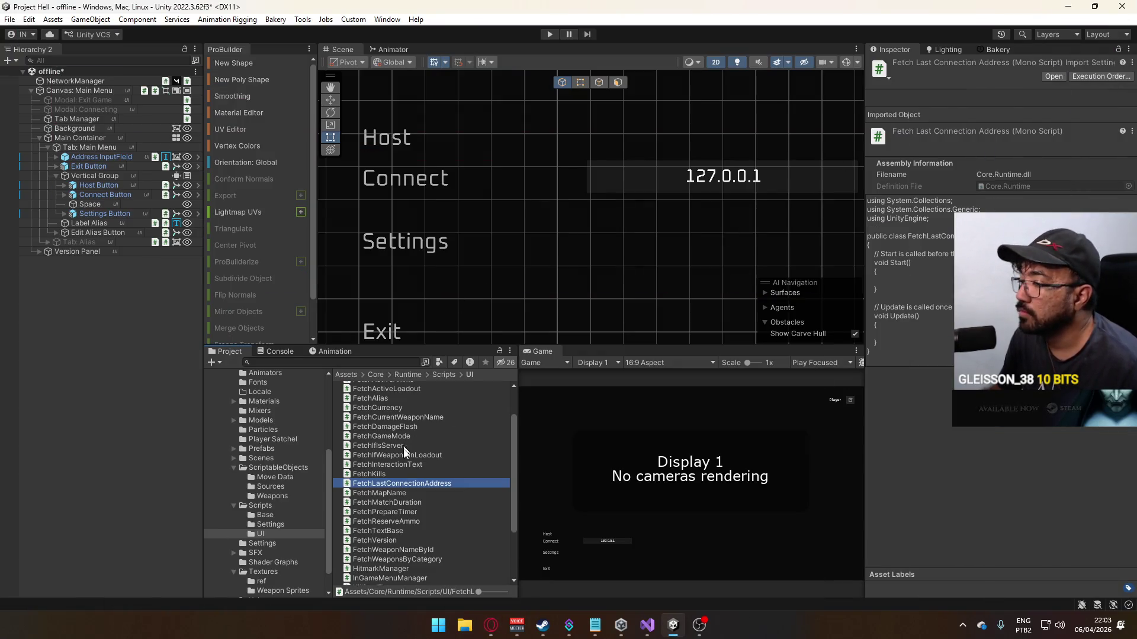
pyautogui.doubleClick(396, 480)
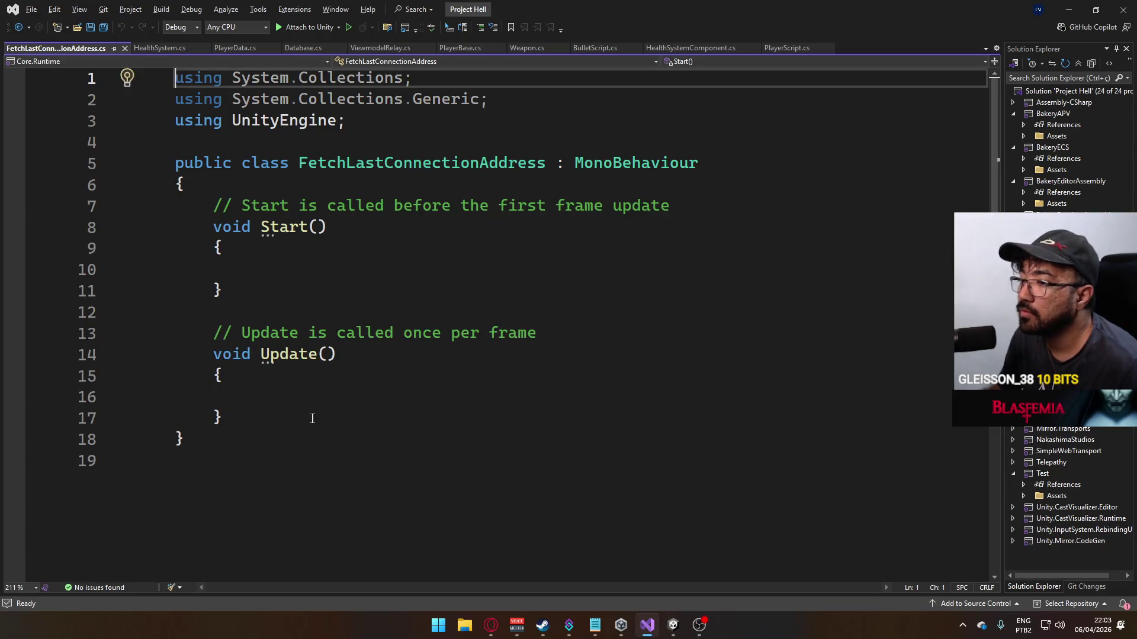
# Step: Delete the empty Update method and the default comment above Start
pyautogui.moveTo(312, 418); pyautogui.dragTo(194, 315)
pyautogui.press('Delete')
pyautogui.click(704, 205)
pyautogui.hotkey('ctrl', 'x')
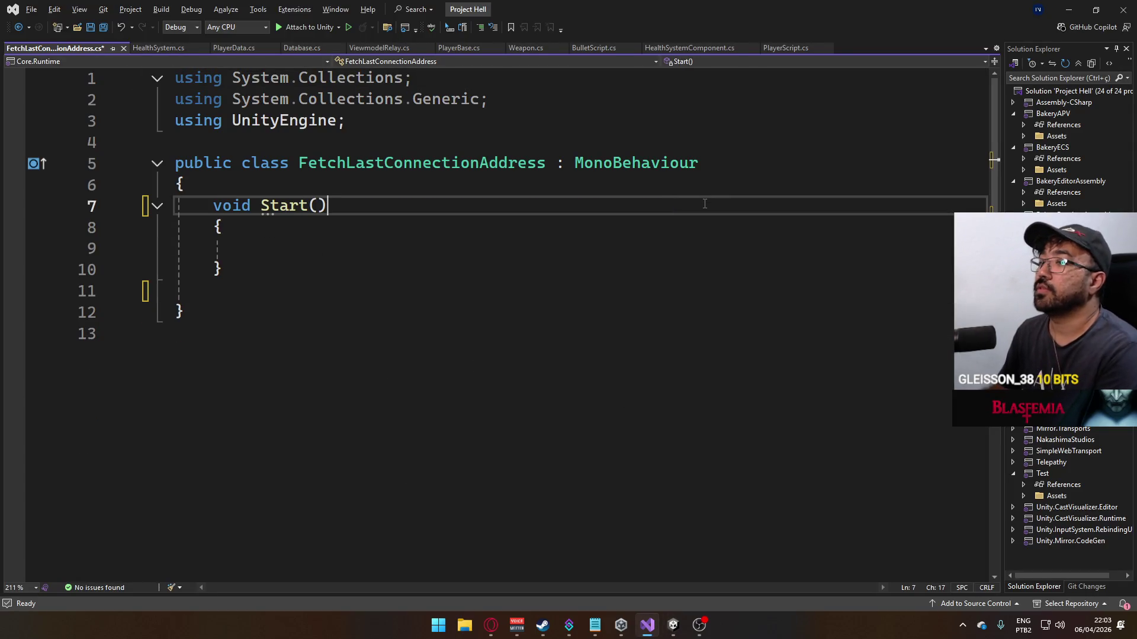
pyautogui.hotkey('ctrl', 'Return')
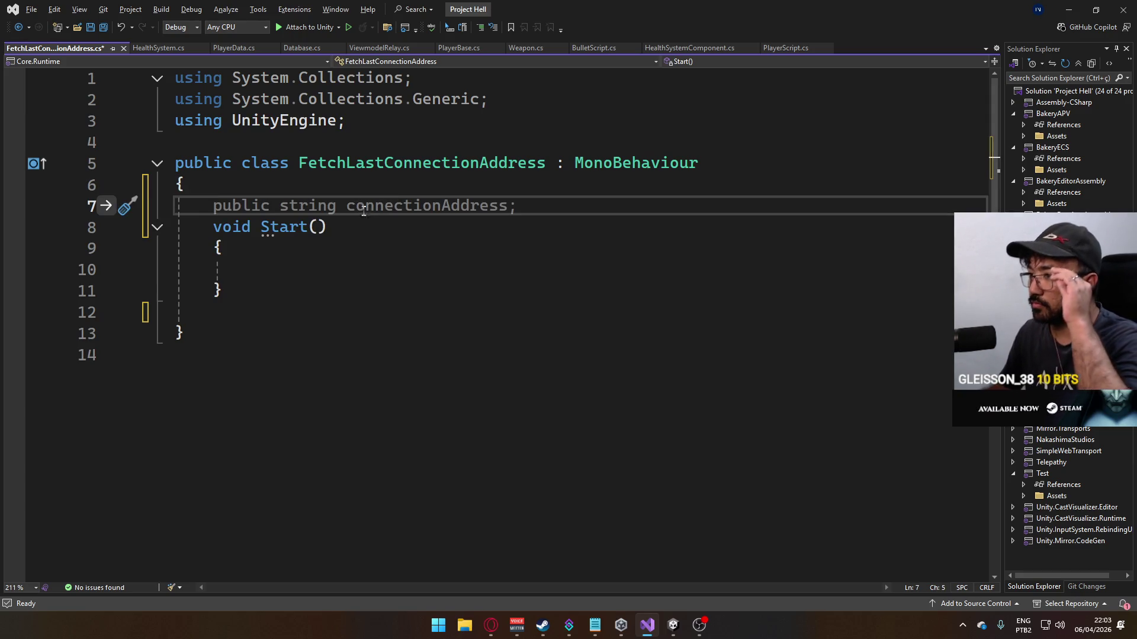
# Step: Change the base class from MonoBehaviour to FetchTextBase and save
pyautogui.doubleClick(612, 158)
pyautogui.write('Fet')
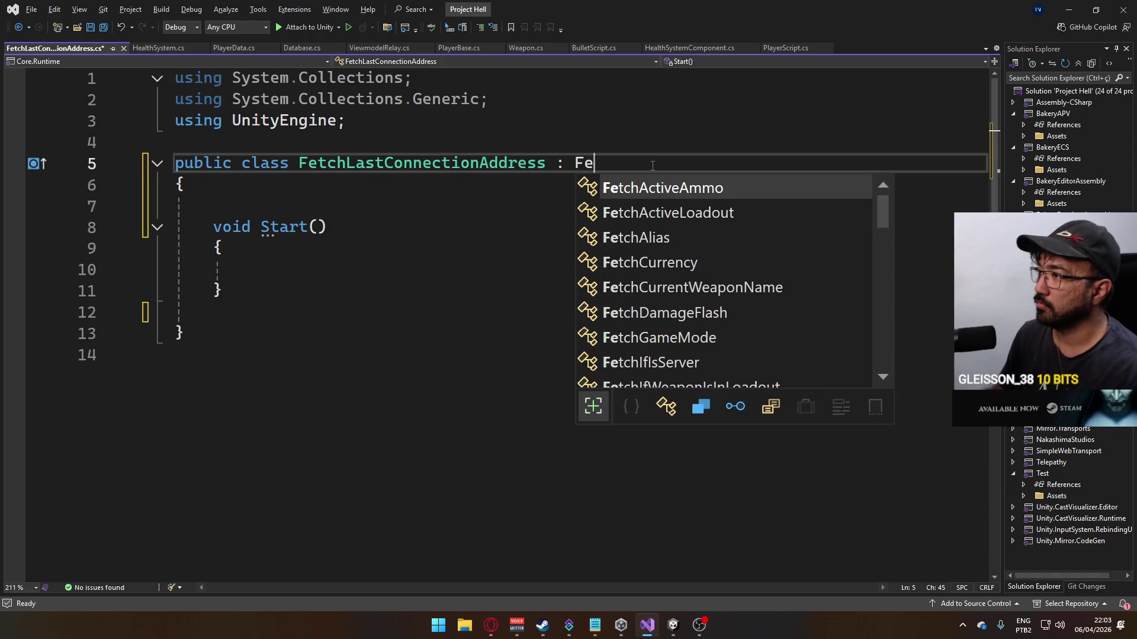
pyautogui.write('chT')
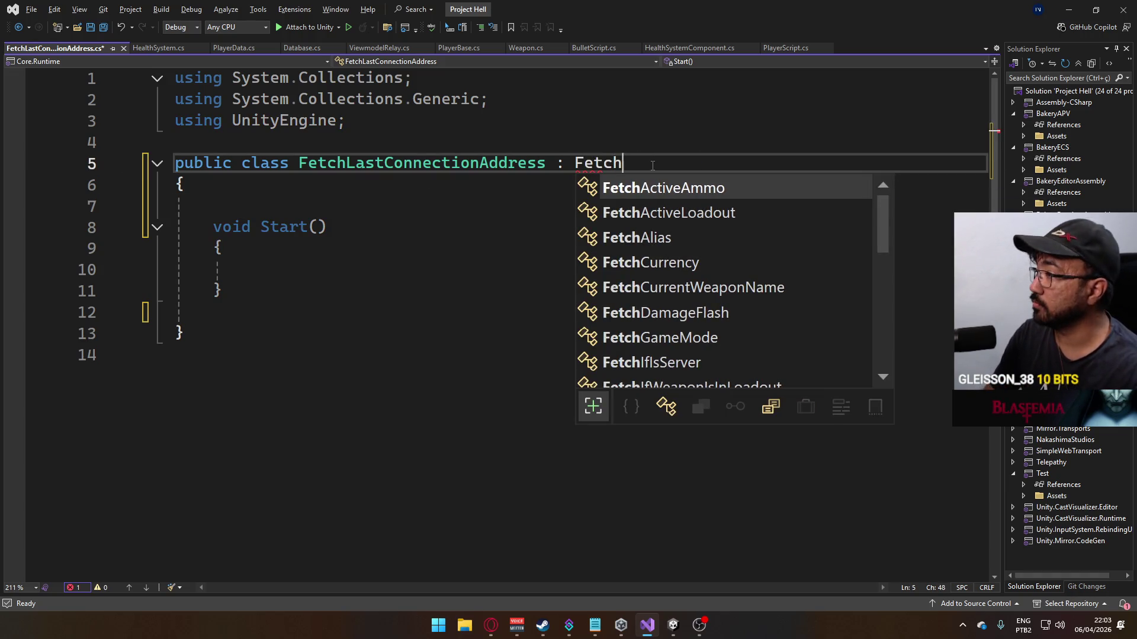
pyautogui.press('Tab')
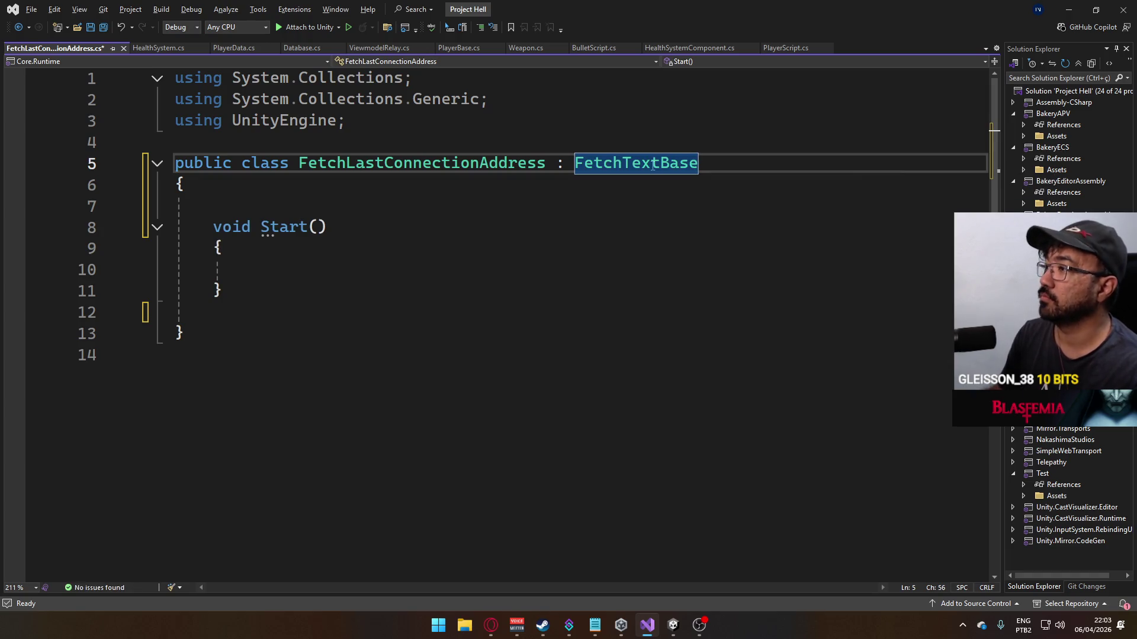
pyautogui.hotkey('ctrl', 's')
pyautogui.press('Down')
pyautogui.press('Down')
pyautogui.press('Down')
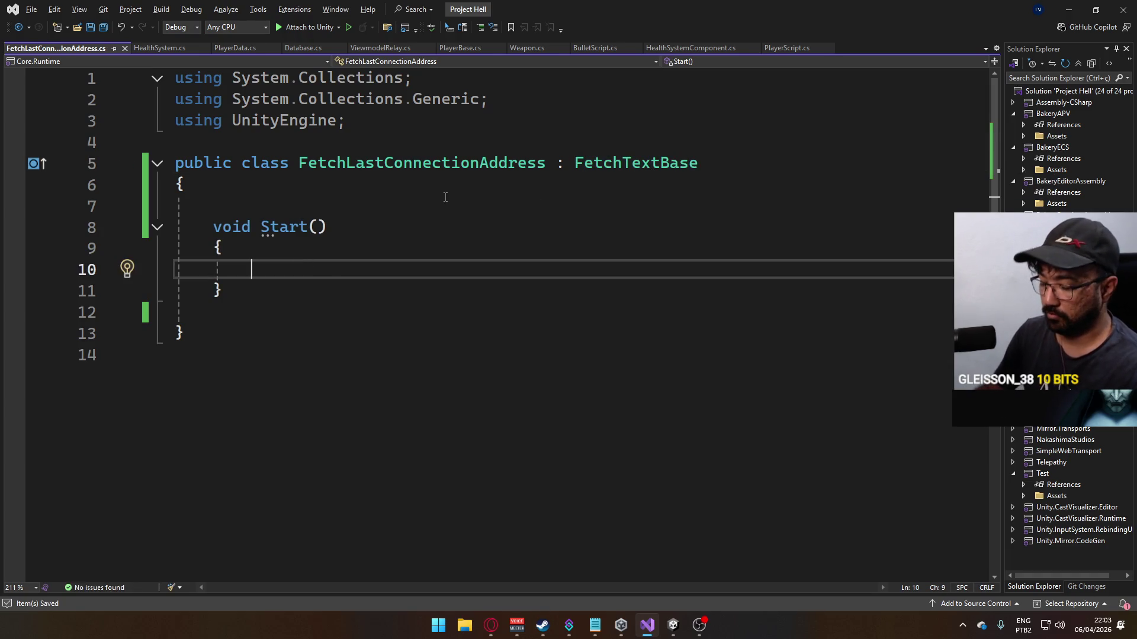
# Step: Begin a string address declaration in Start referencing CustomPrefs._LASTIP
pyautogui.write('n')
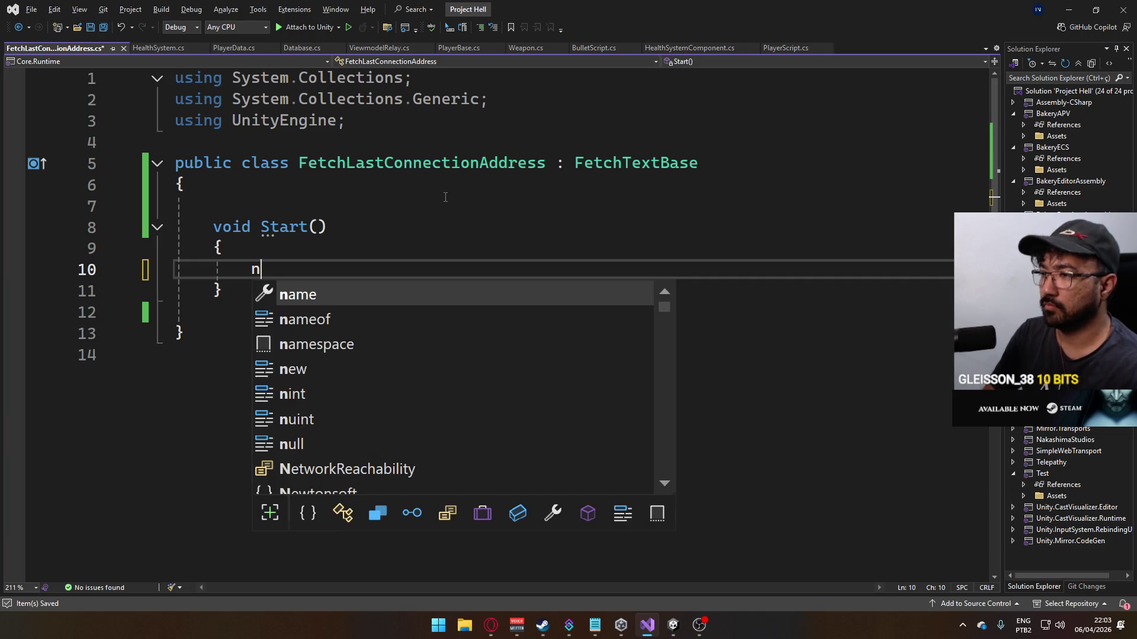
pyautogui.press('BackSpace')
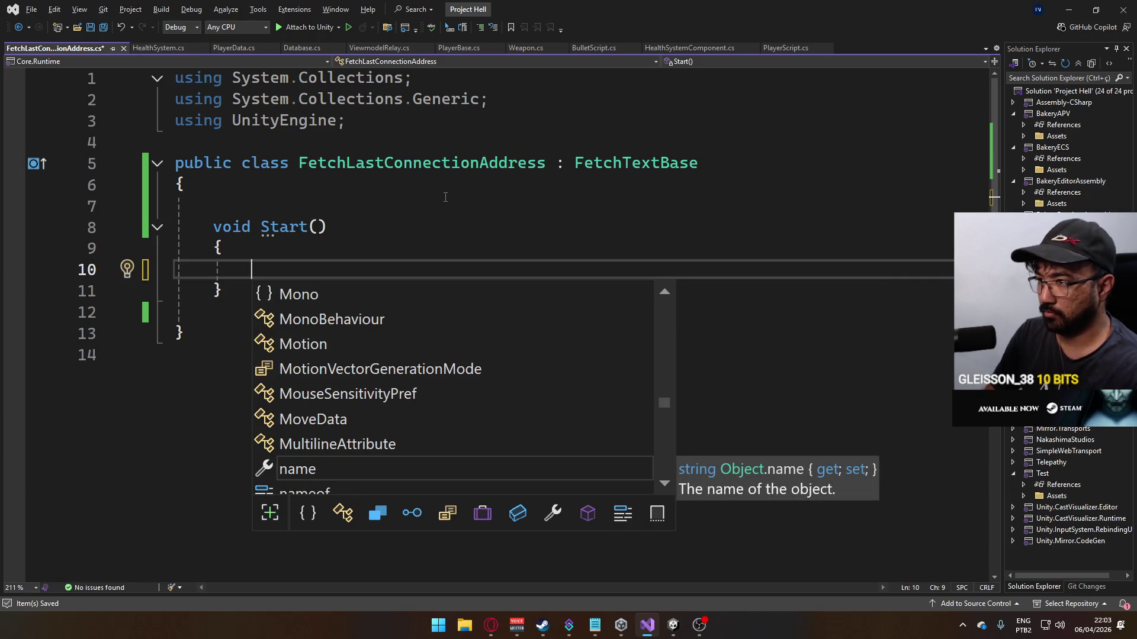
pyautogui.write('string')
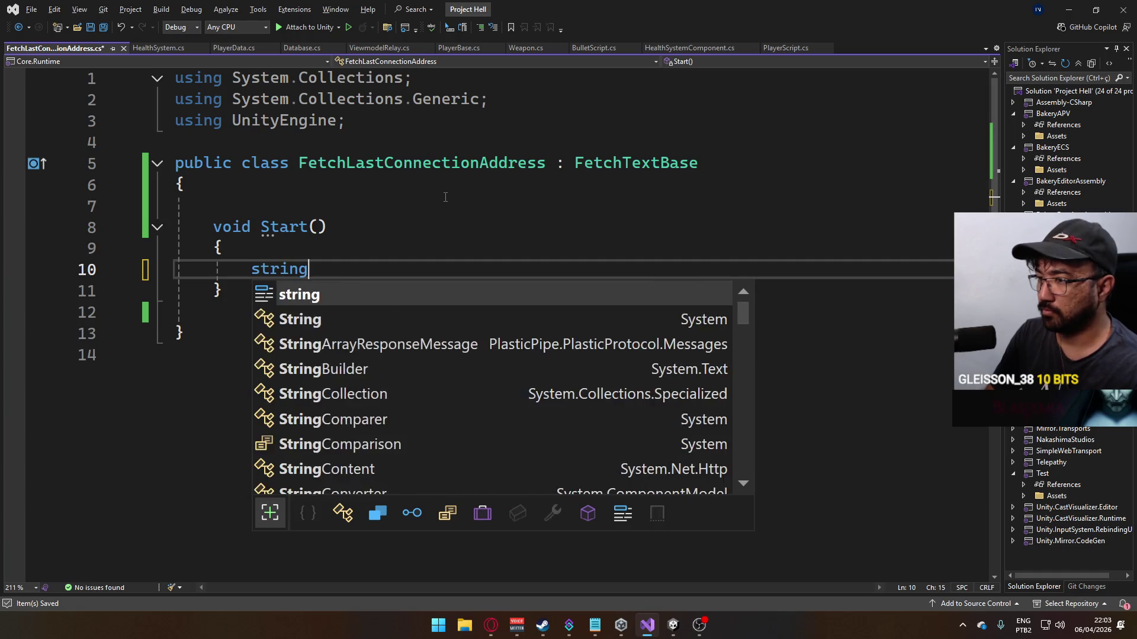
pyautogui.write(' ads =')
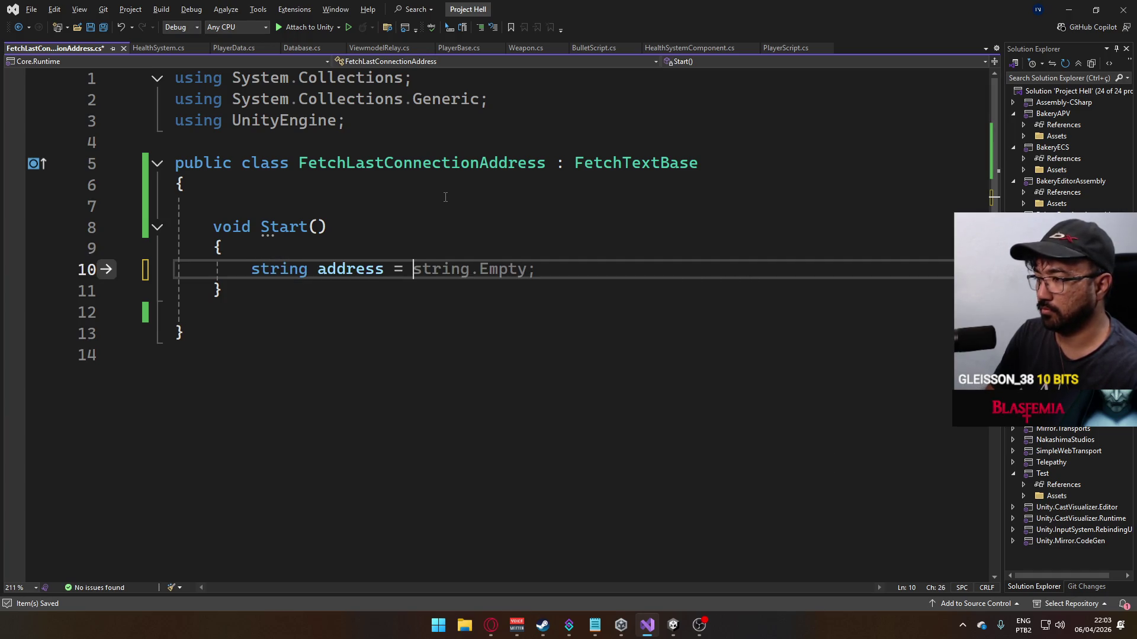
pyautogui.write('Customp')
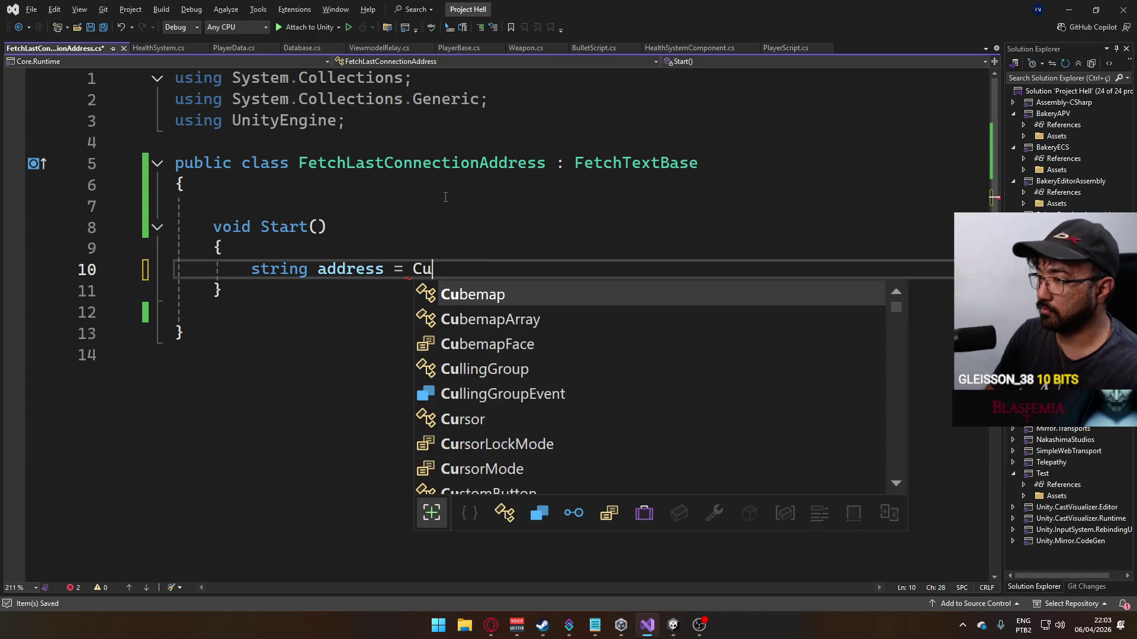
pyautogui.press('Tab')
pyautogui.write('.')
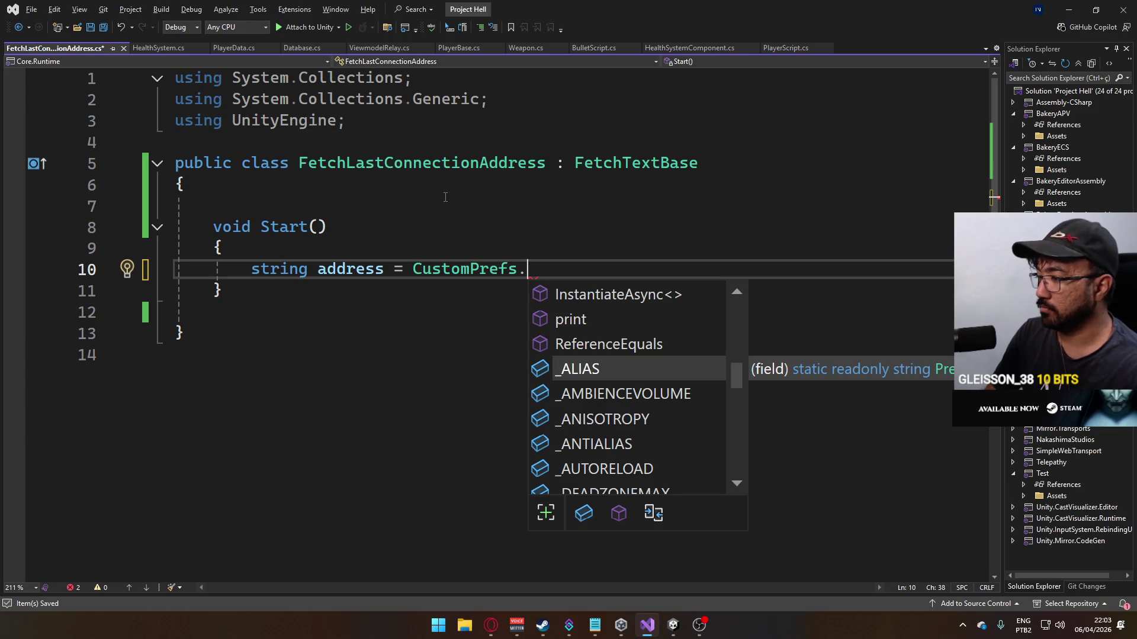
pyautogui.moveTo(731, 377); pyautogui.dragTo(727, 409)
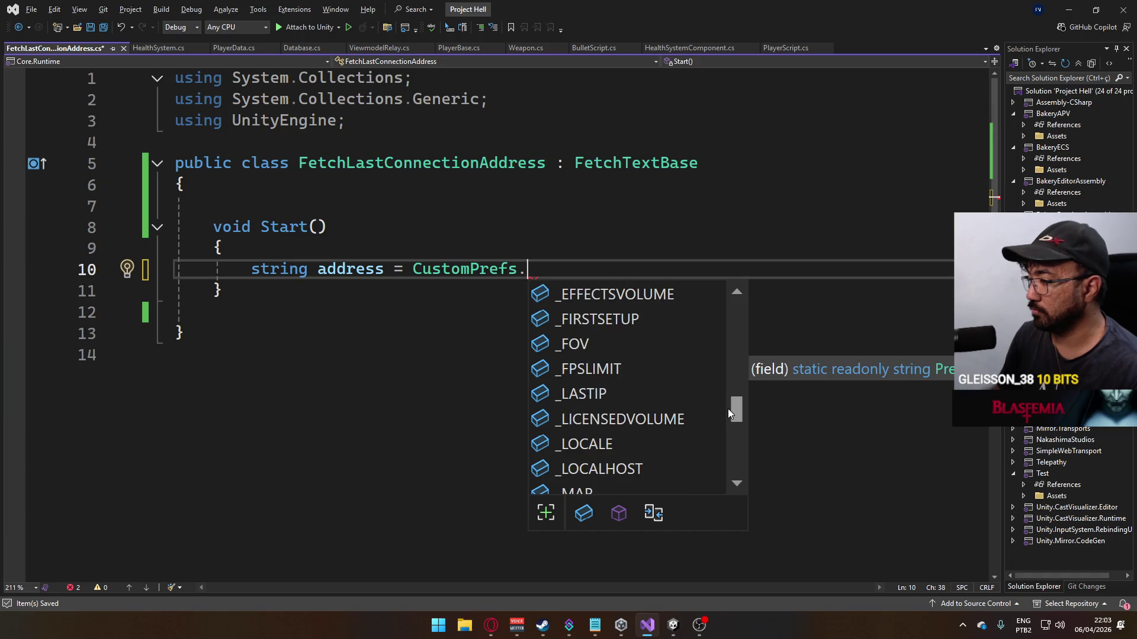
pyautogui.doubleClick(666, 401)
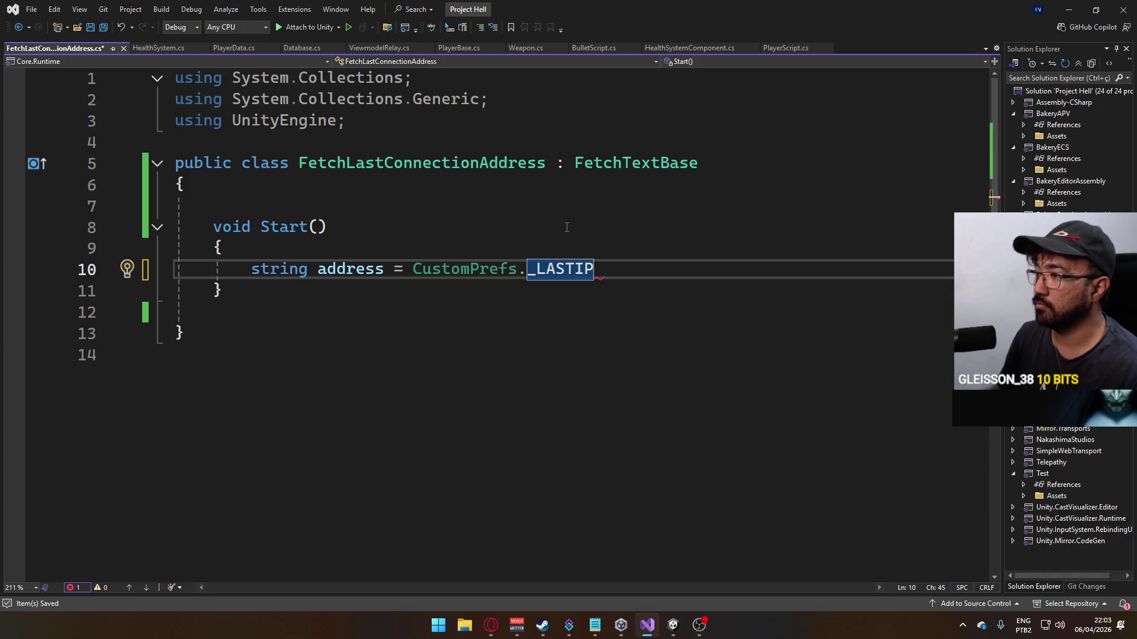
# Step: Wrap it in PlayerPrefs.GetString with CustomPrefs._LOCALHOST as the fallback, and save
pyautogui.click(414, 272)
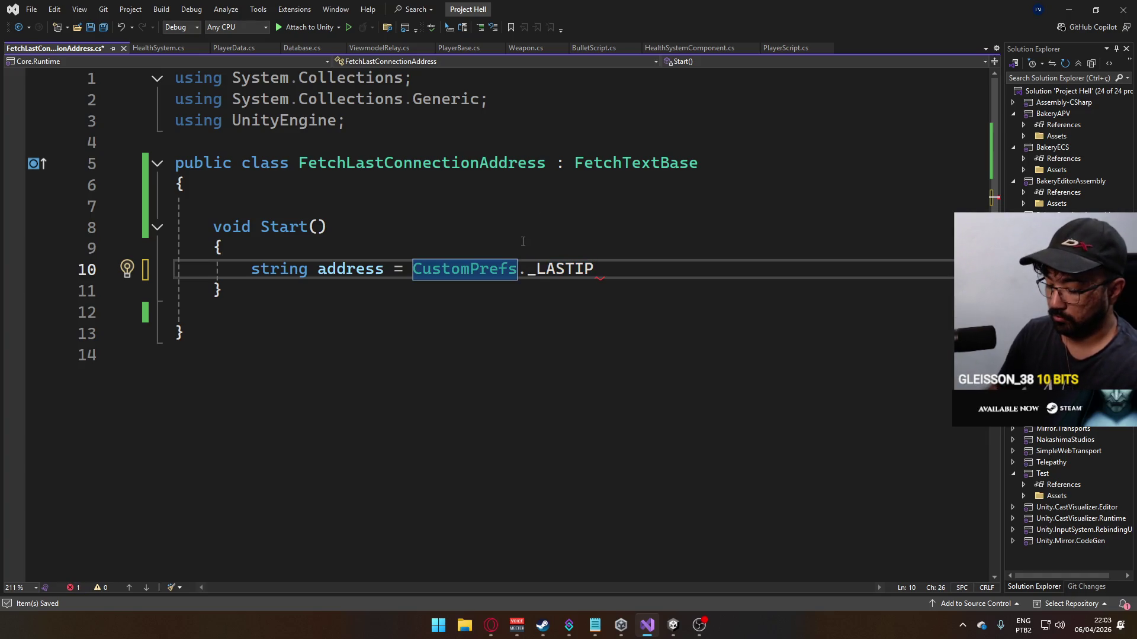
pyautogui.write('PlayerPrefs')
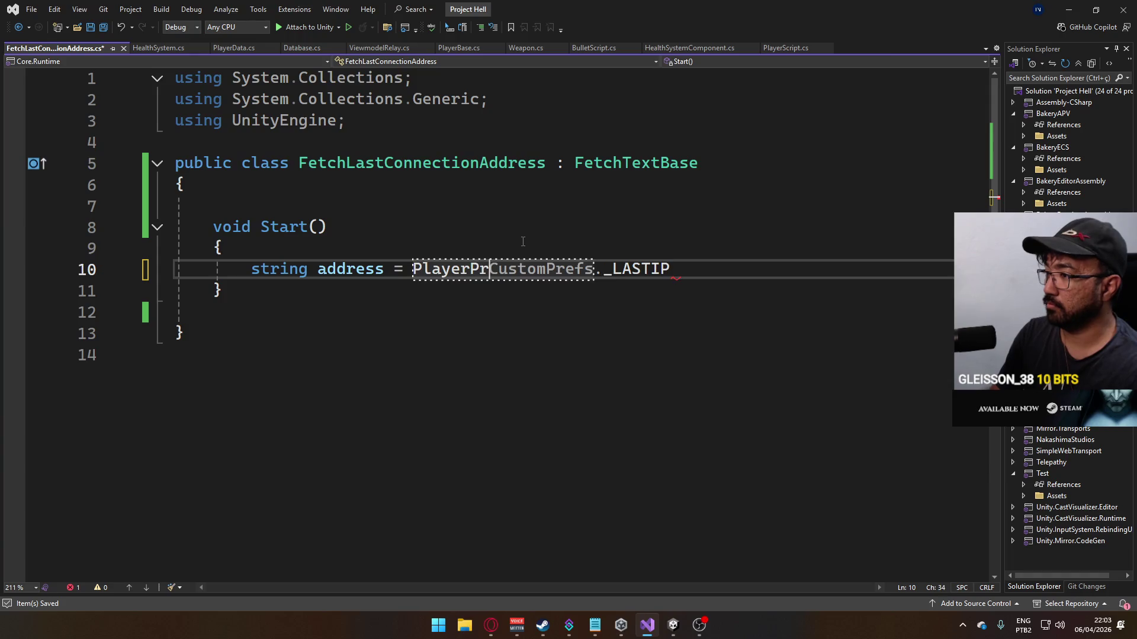
pyautogui.write('.')
pyautogui.press('Tab')
pyautogui.write('(')
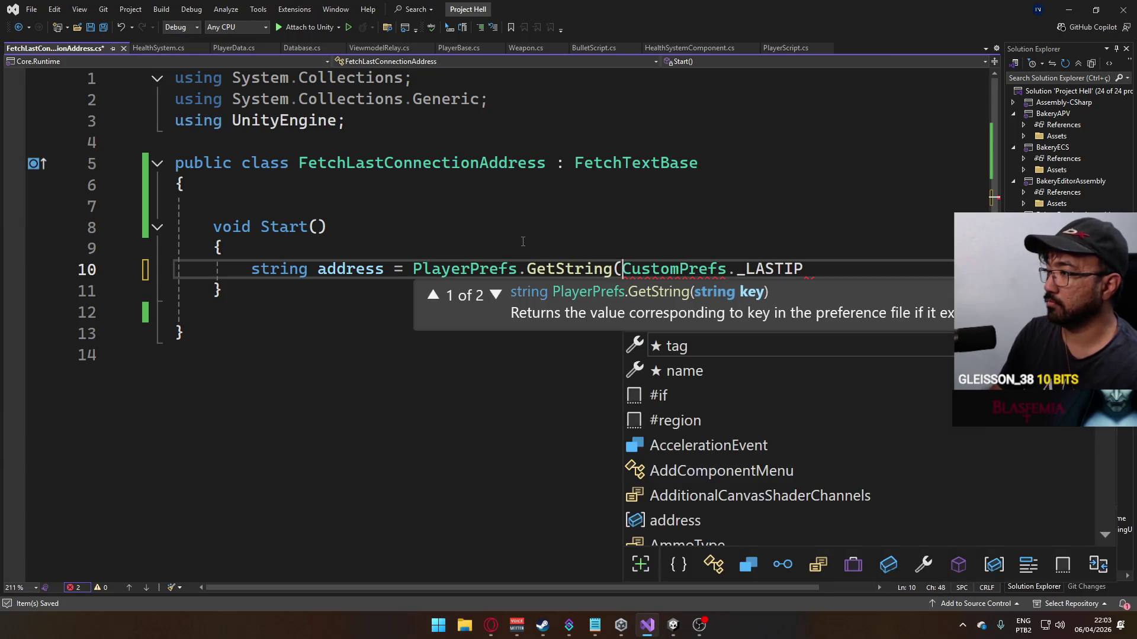
pyautogui.press('End')
pyautogui.write(',')
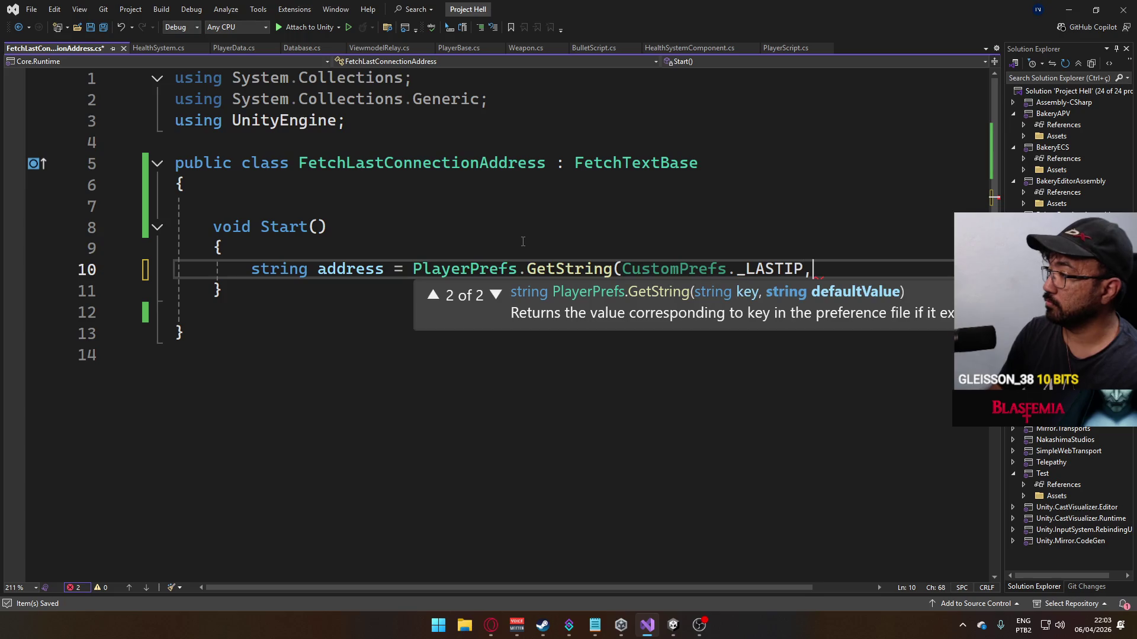
pyautogui.write(' 12')
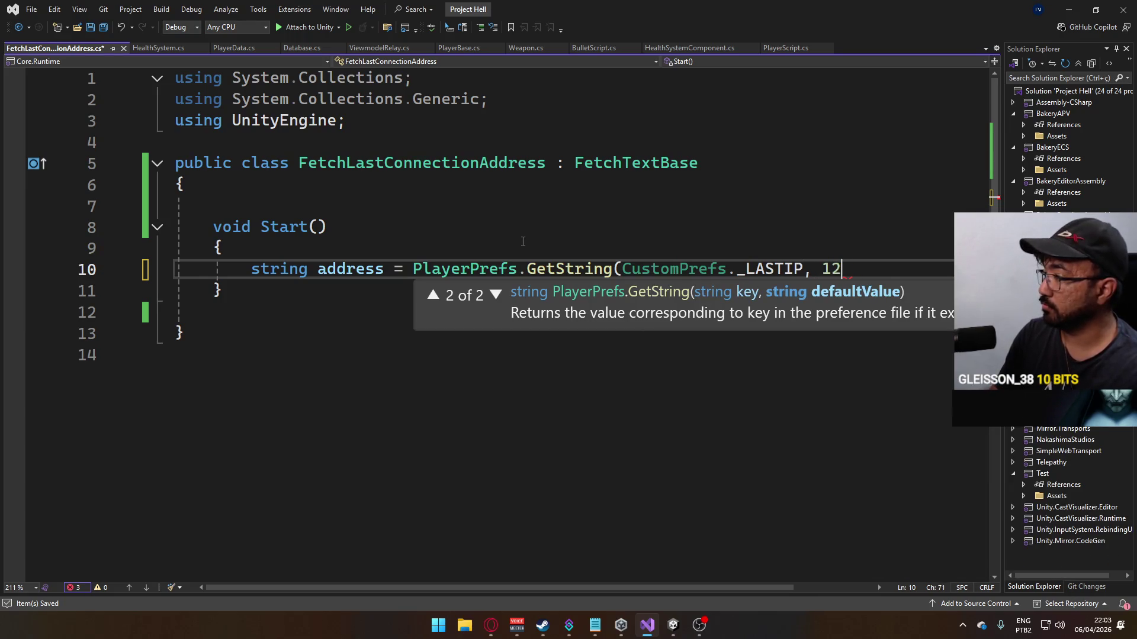
pyautogui.write('7CustomPrefs._L')
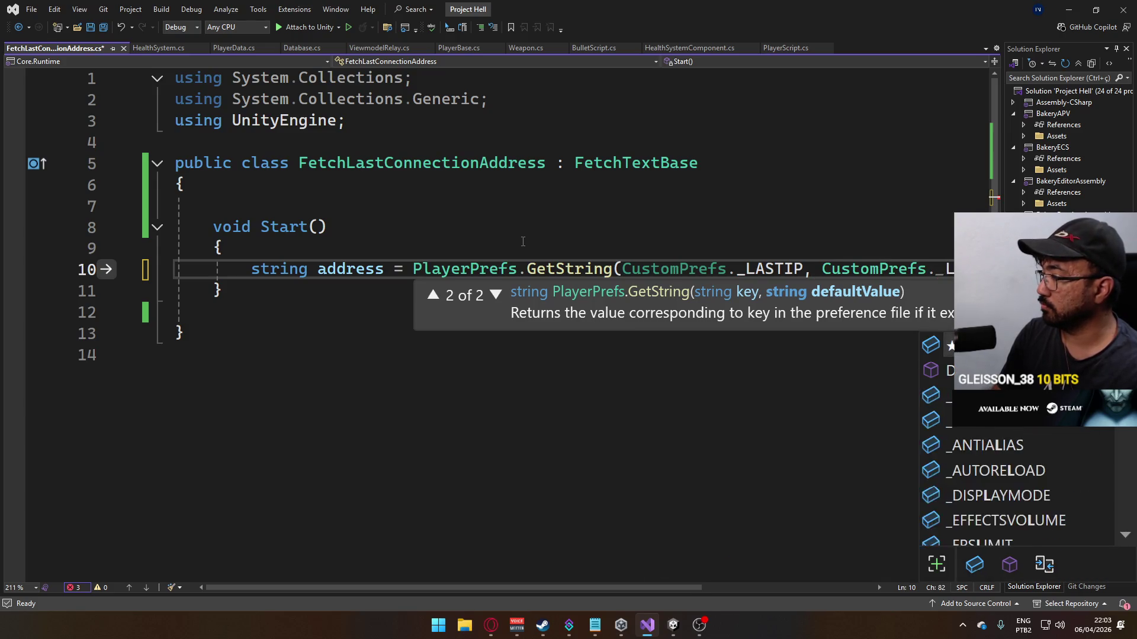
pyautogui.write('lo')
pyautogui.press('Down')
pyautogui.press('Tab')
pyautogui.write(');')
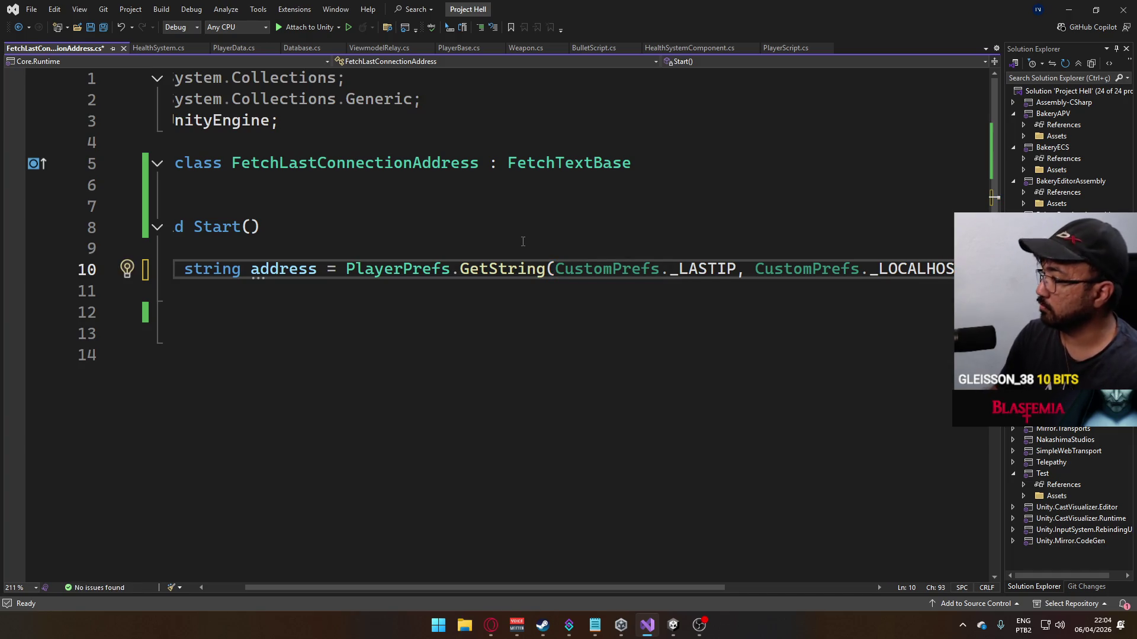
pyautogui.hotkey('ctrl', 's')
pyautogui.hscroll(-3, 403, 553)
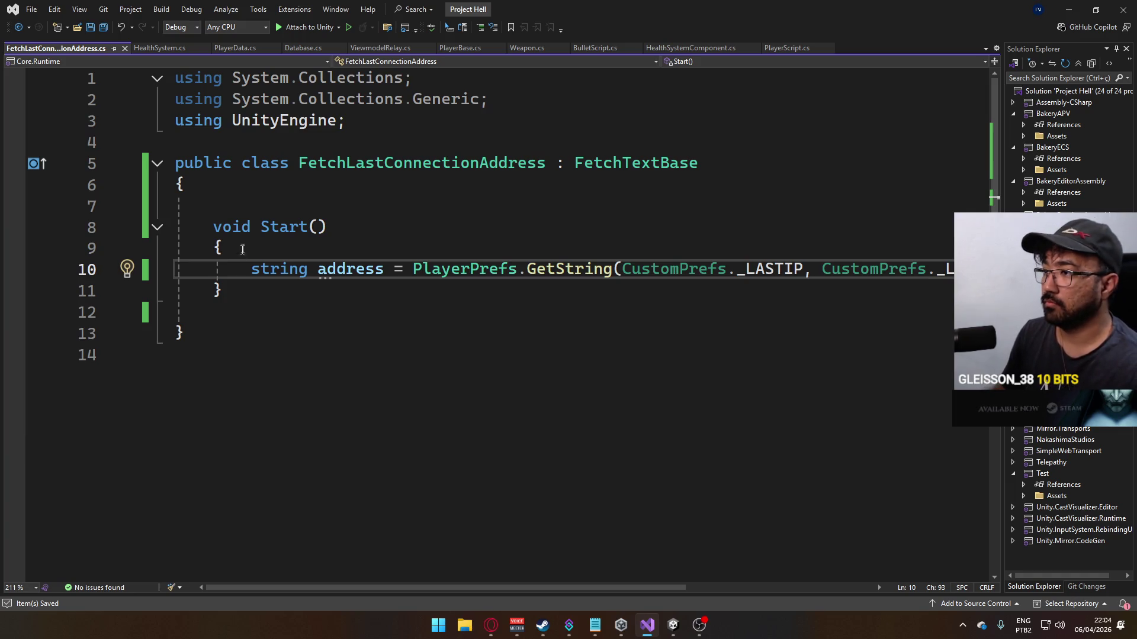
# Step: Add AssignToTextComponent(address); at the end of Start and save
pyautogui.click(212, 282)
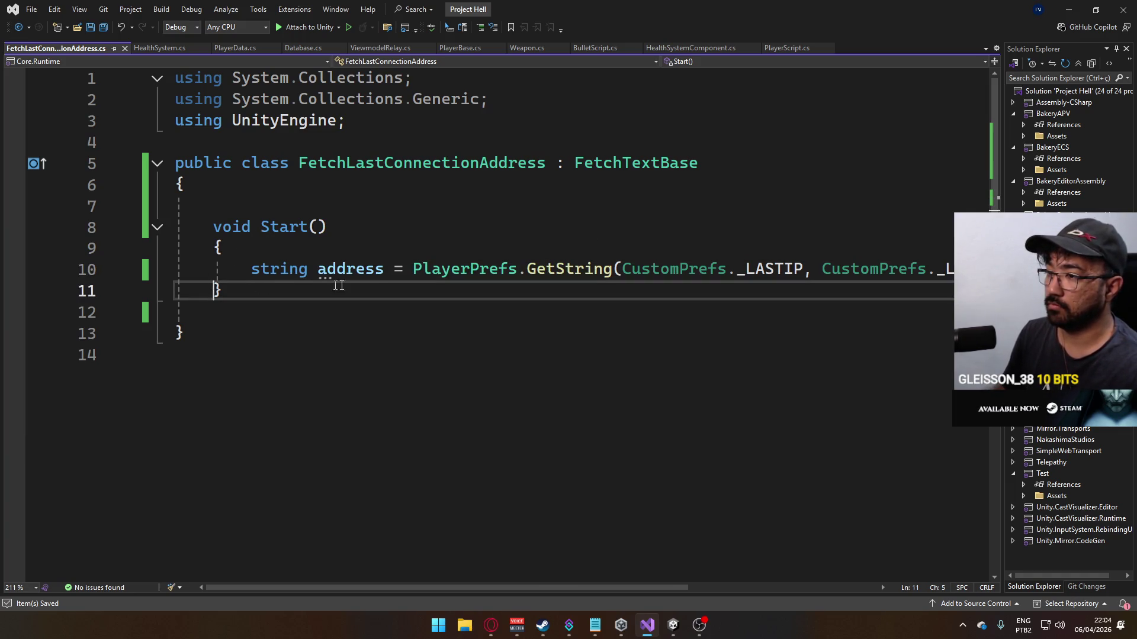
pyautogui.press('Return')
pyautogui.write('On')
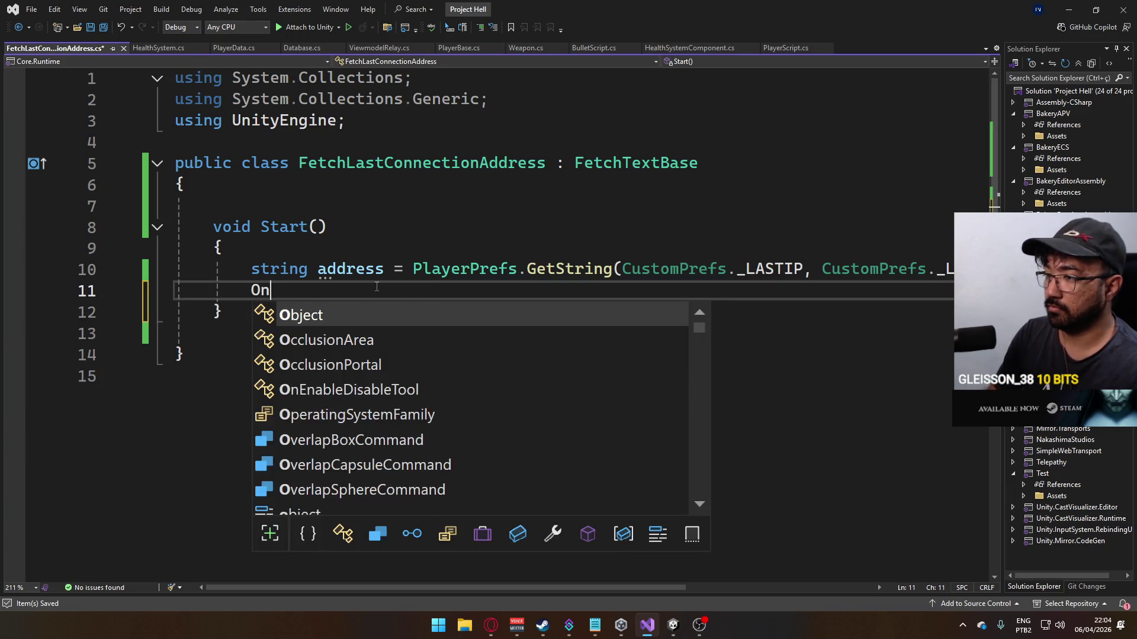
pyautogui.press('BackSpace')
pyautogui.press('BackSpace')
pyautogui.write('F')
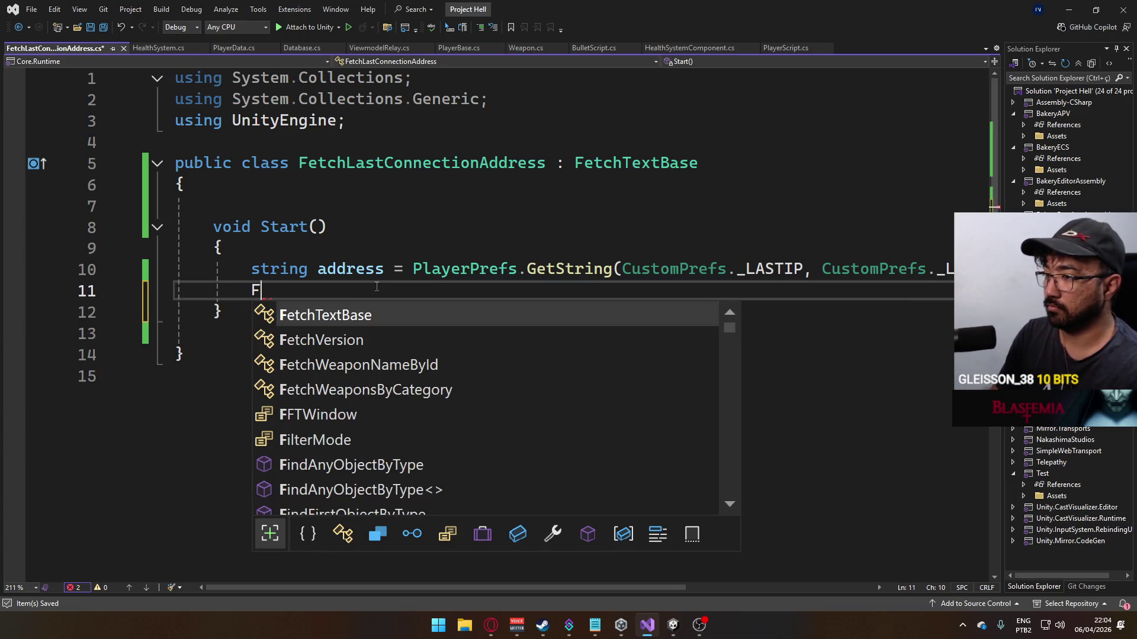
pyautogui.press('BackSpace')
pyautogui.write('Assign')
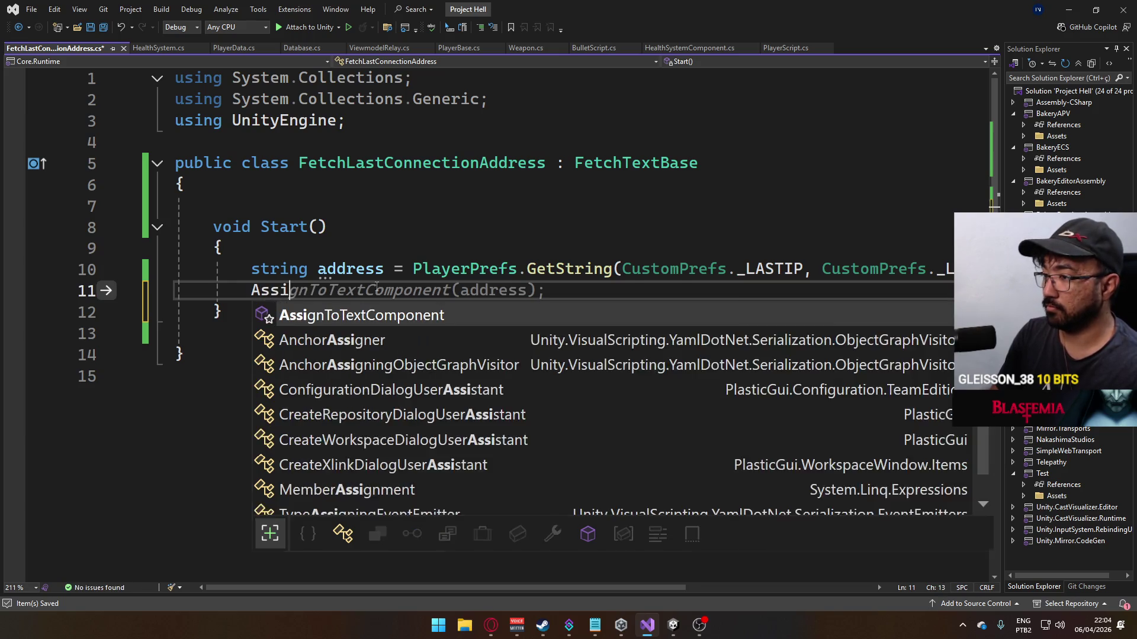
pyautogui.press('Tab')
pyautogui.write('(a')
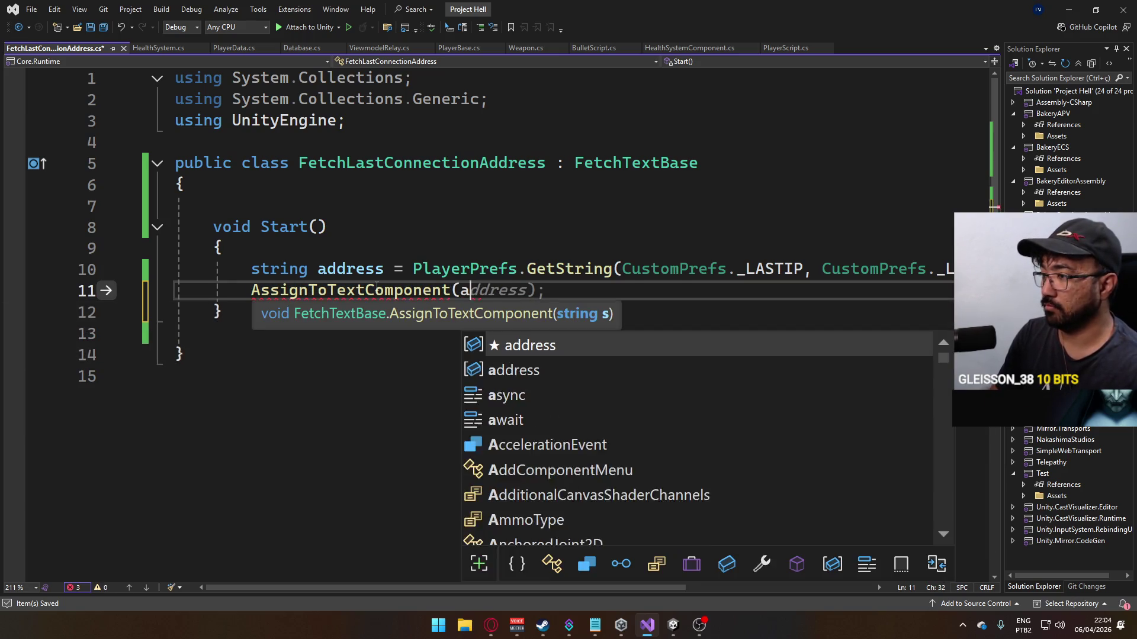
pyautogui.write('ddress);')
pyautogui.hotkey('ctrl', 's')
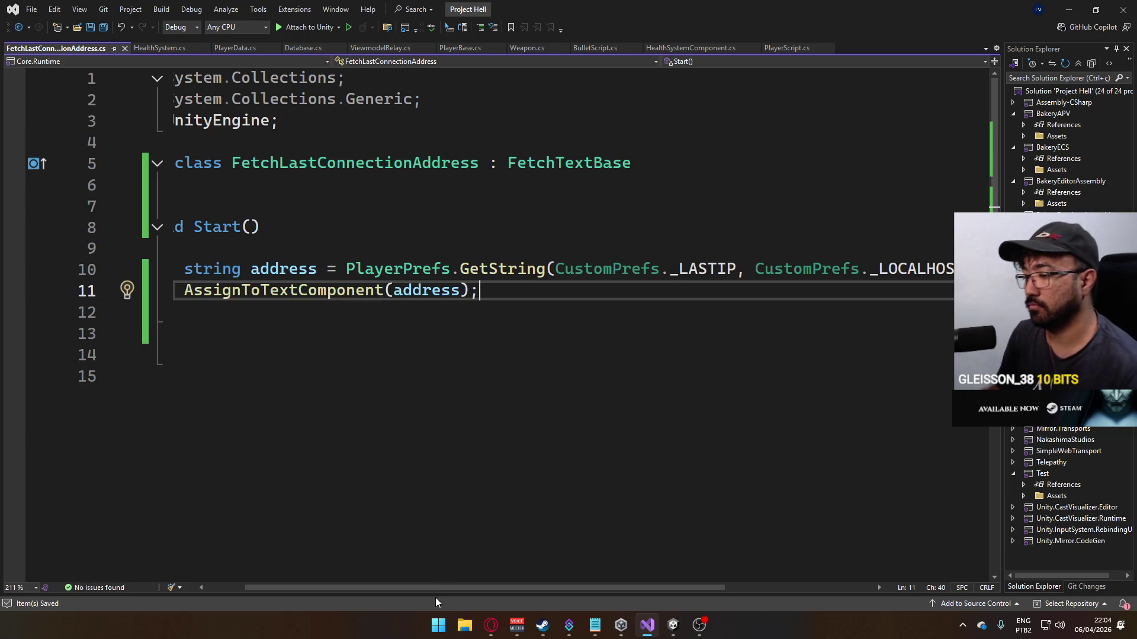
pyautogui.moveTo(412, 586); pyautogui.dragTo(405, 586)
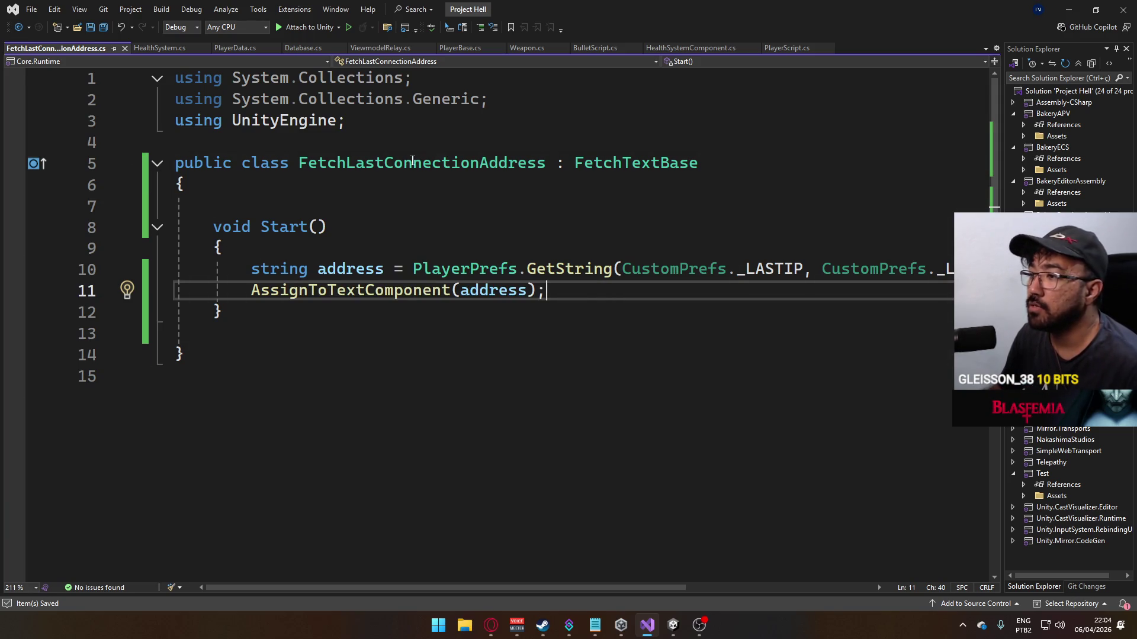
# Step: Add a public void SetLastIpPref(string ip) method below Start
pyautogui.click(303, 330)
pyautogui.press('Return')
pyautogui.write('p')
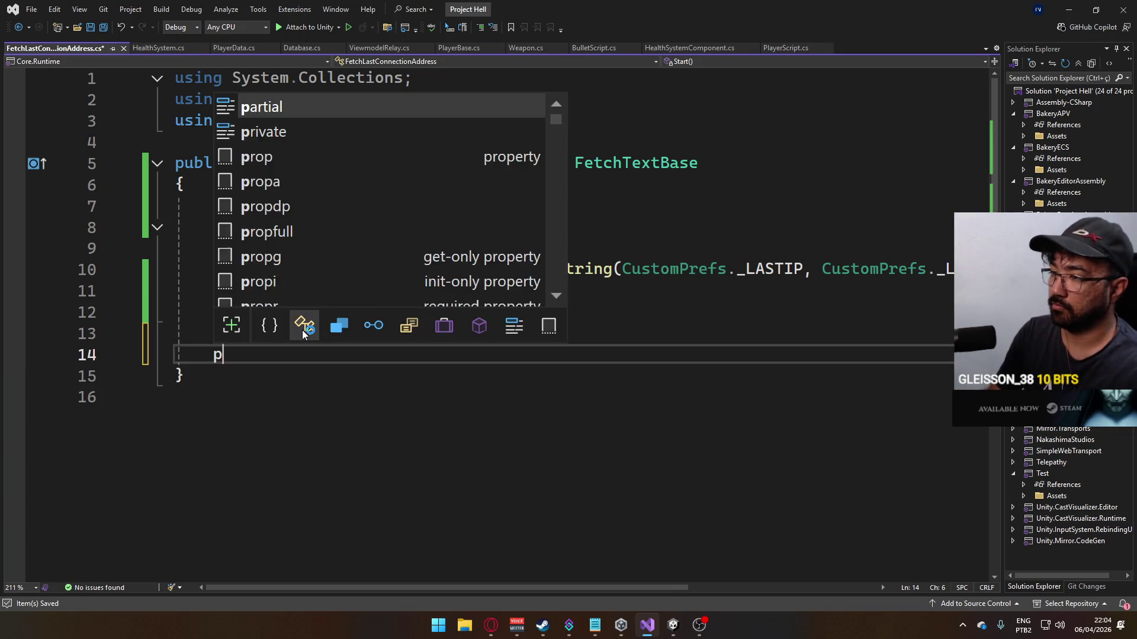
pyautogui.write('ublic void')
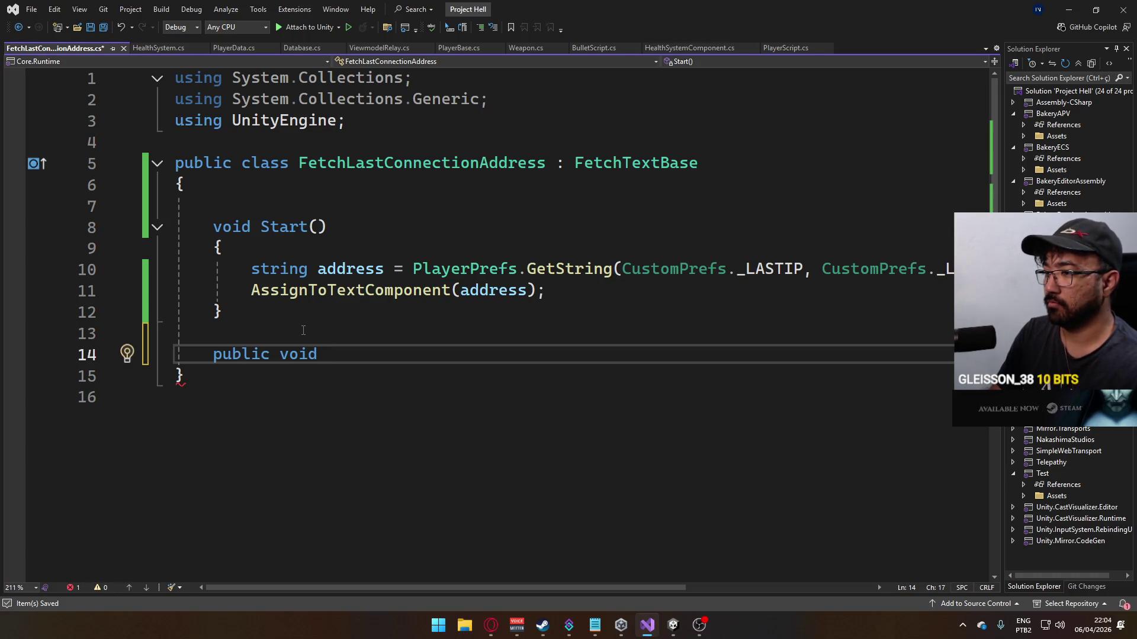
pyautogui.write(' SetLastIp')
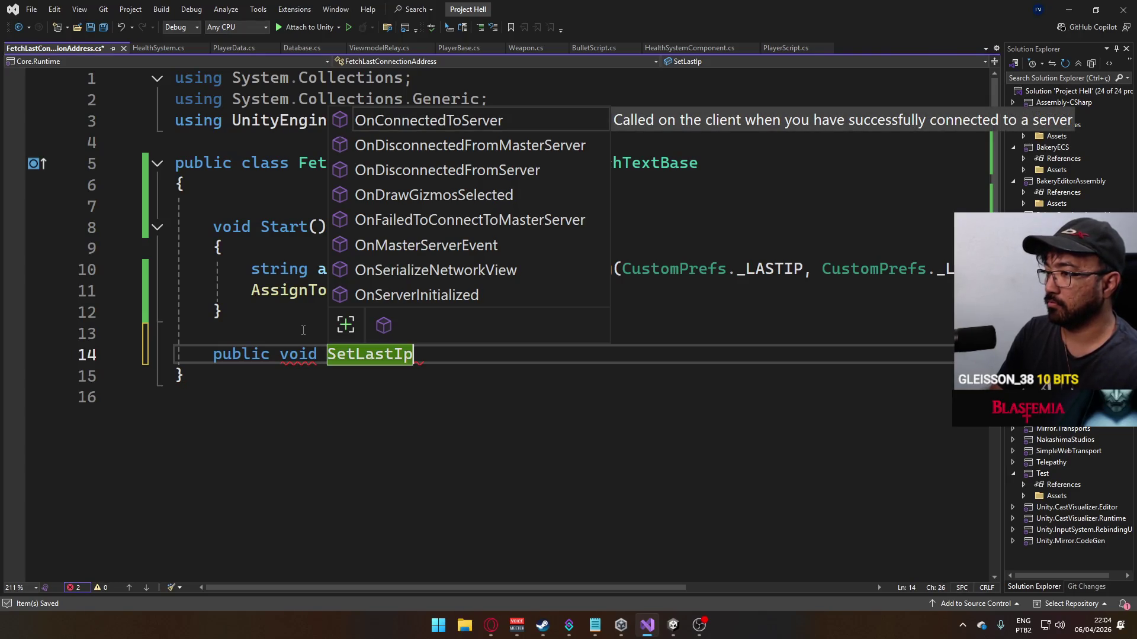
pyautogui.write('Pref(string')
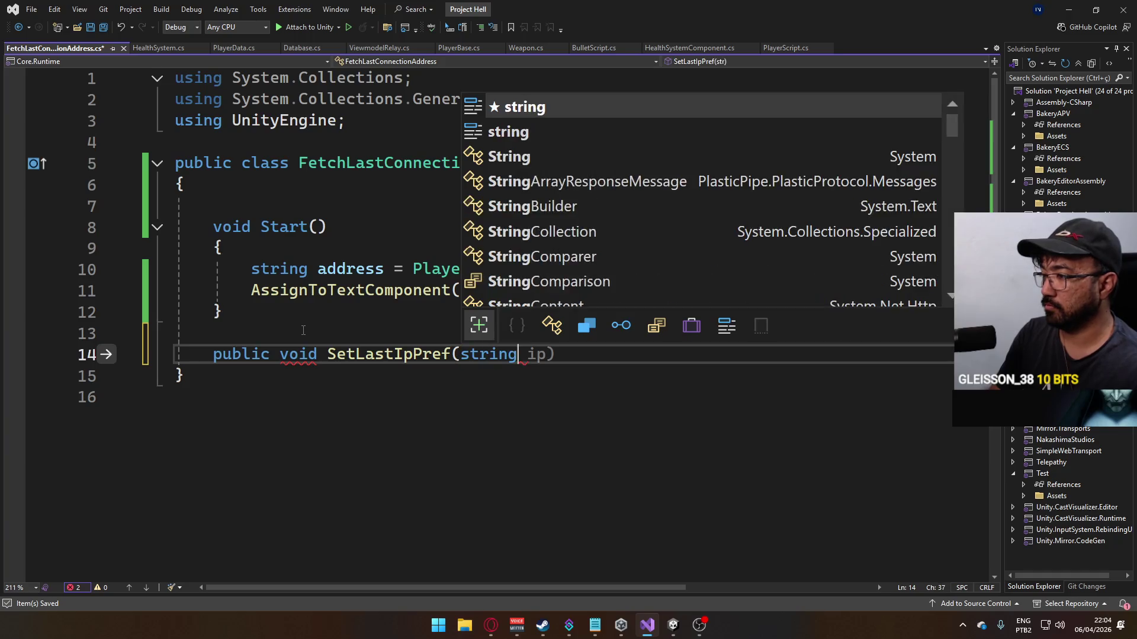
pyautogui.write(' ip)')
pyautogui.press('Return')
pyautogui.write('{')
pyautogui.press('Return')
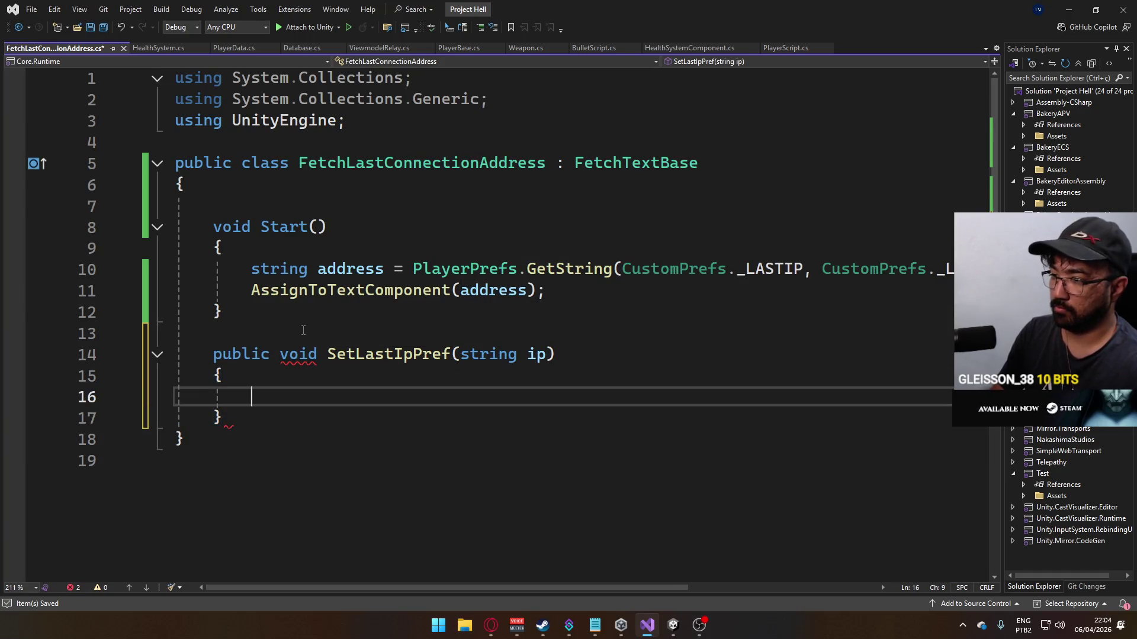
# Step: Give it the body PlayerPrefs.SetString(CustomPrefs._LASTIP, ip); and save
pyautogui.write('Pl')
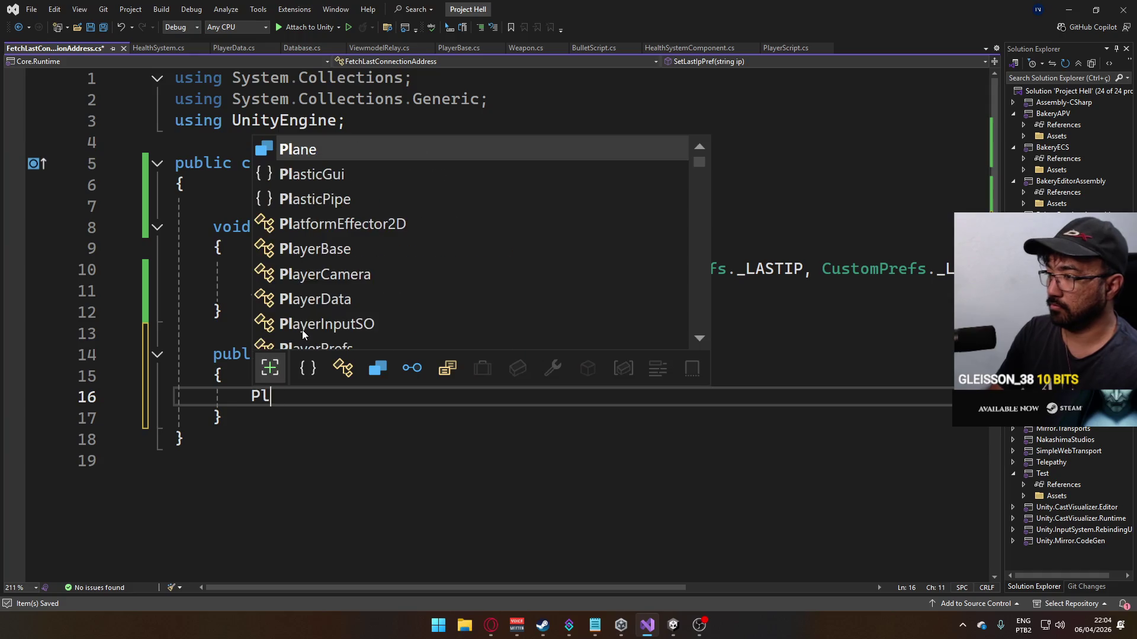
pyautogui.write('ayerprefs.set')
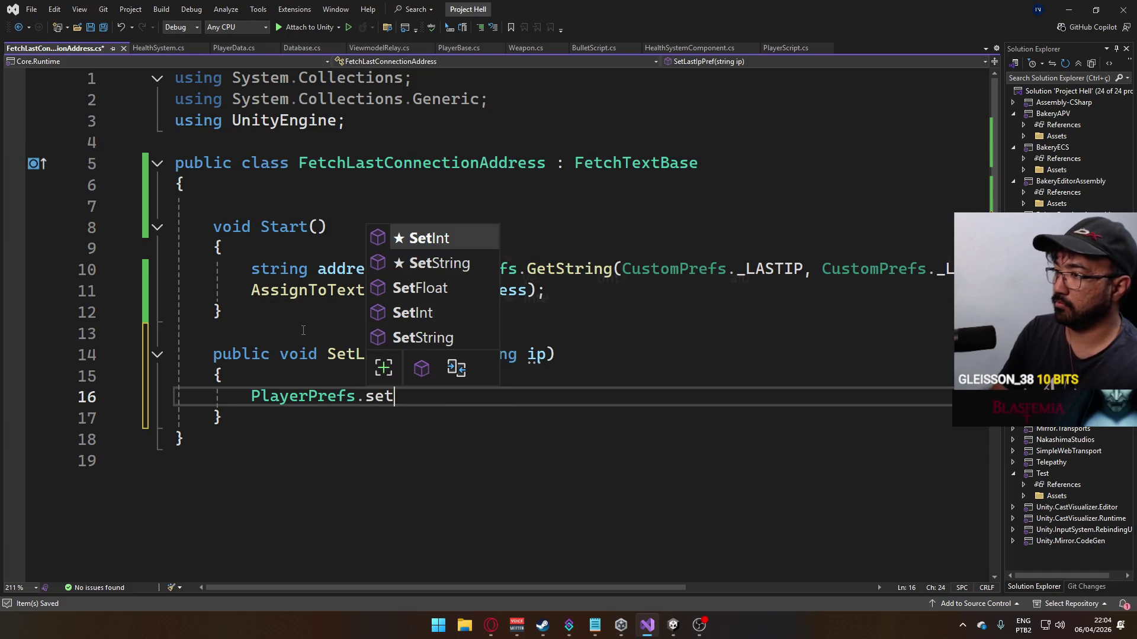
pyautogui.write('s')
pyautogui.press('Tab')
pyautogui.write('(')
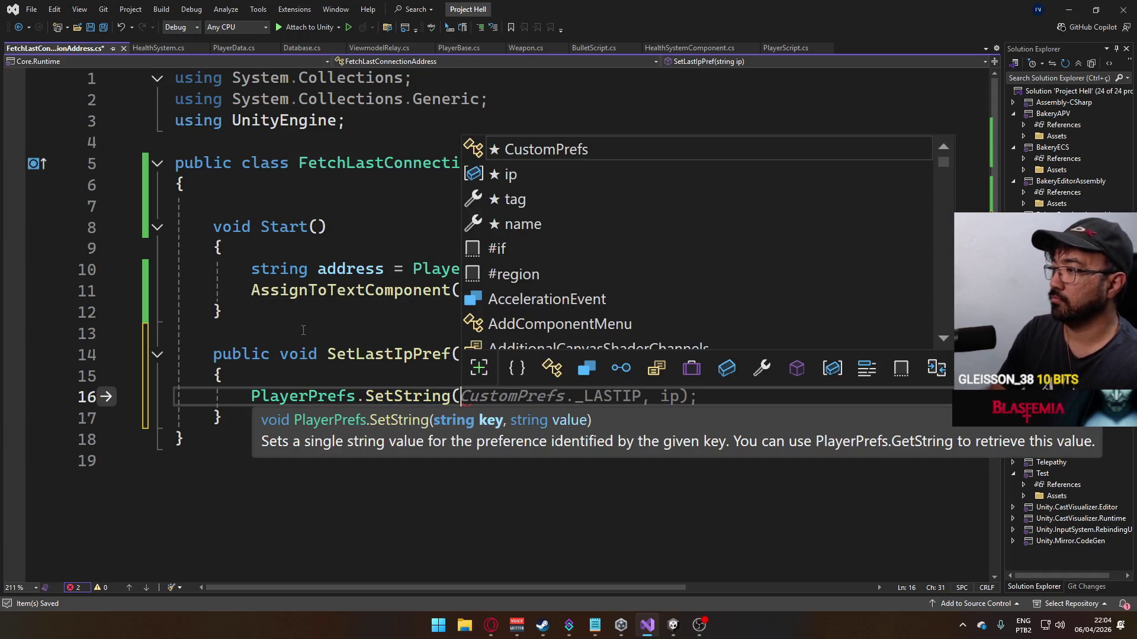
pyautogui.write('Custom')
pyautogui.press('Tab')
pyautogui.press('Tab')
pyautogui.hotkey('ctrl', 's')
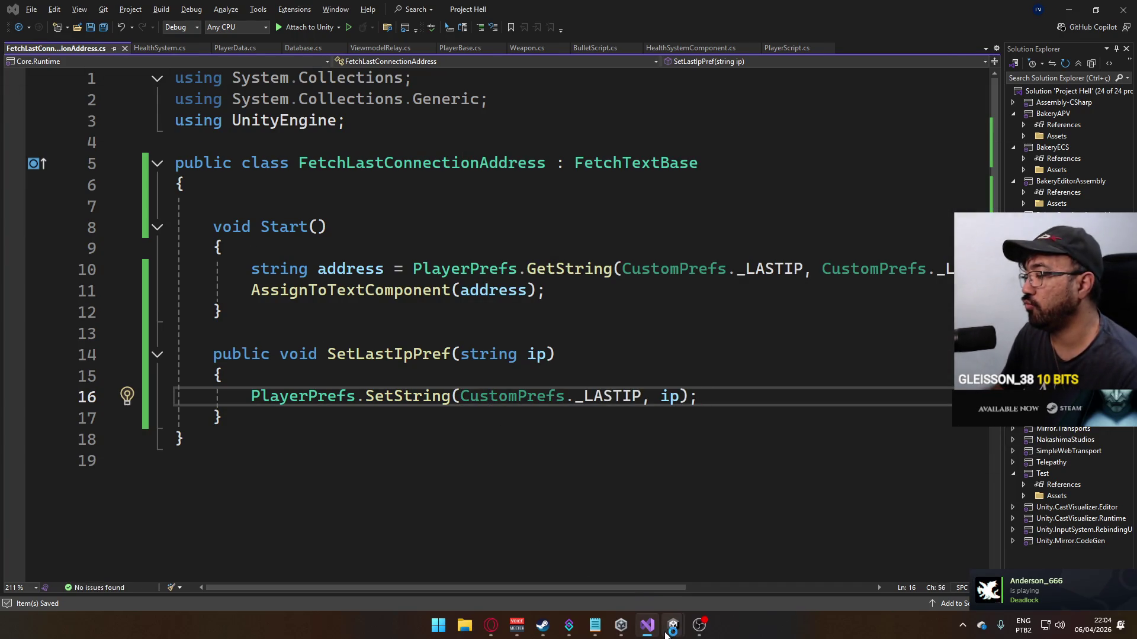
pyautogui.moveTo(666, 635)
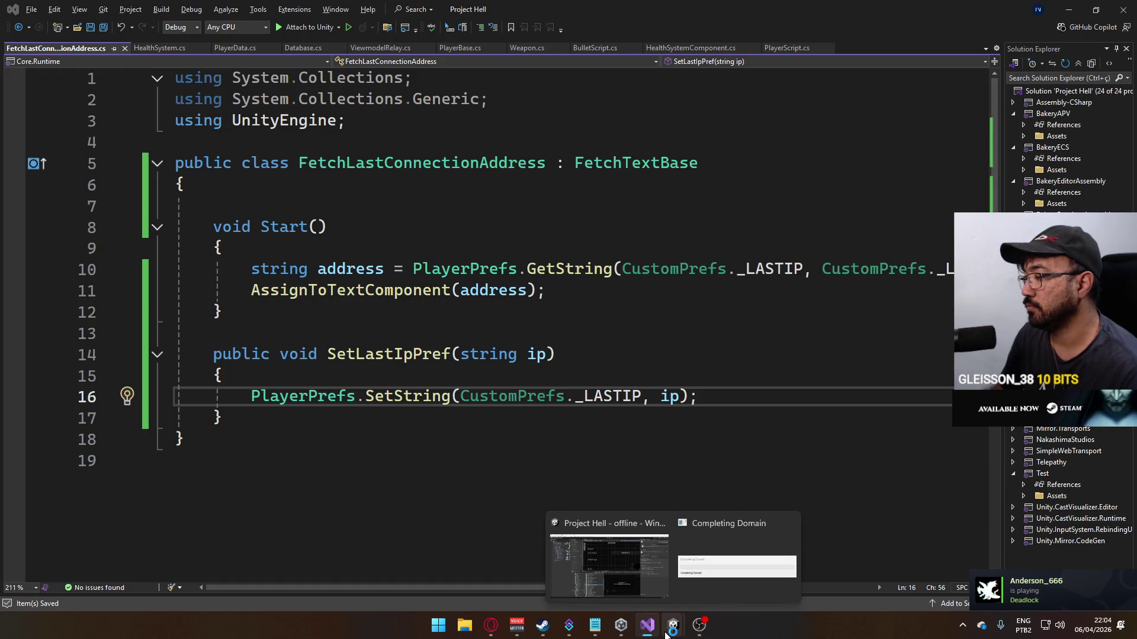
pyautogui.click(581, 542)
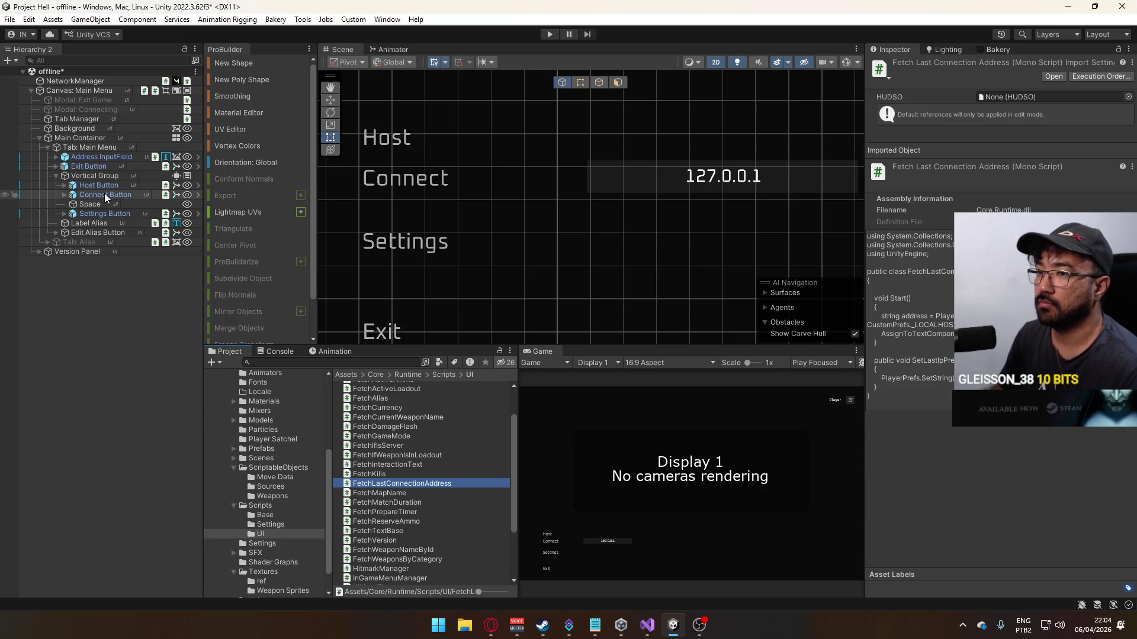
# Step: Add a Fetch Last Connection Address component to the Address InputField
pyautogui.click(441, 180)
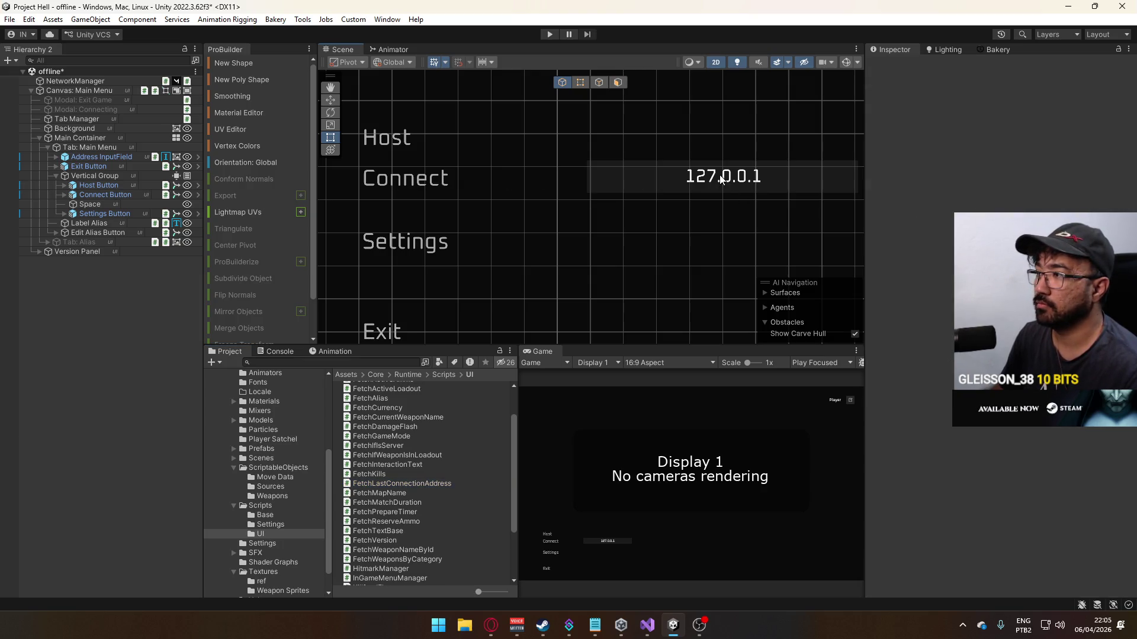
pyautogui.click(106, 156)
pyautogui.scroll(-3, 985, 446)
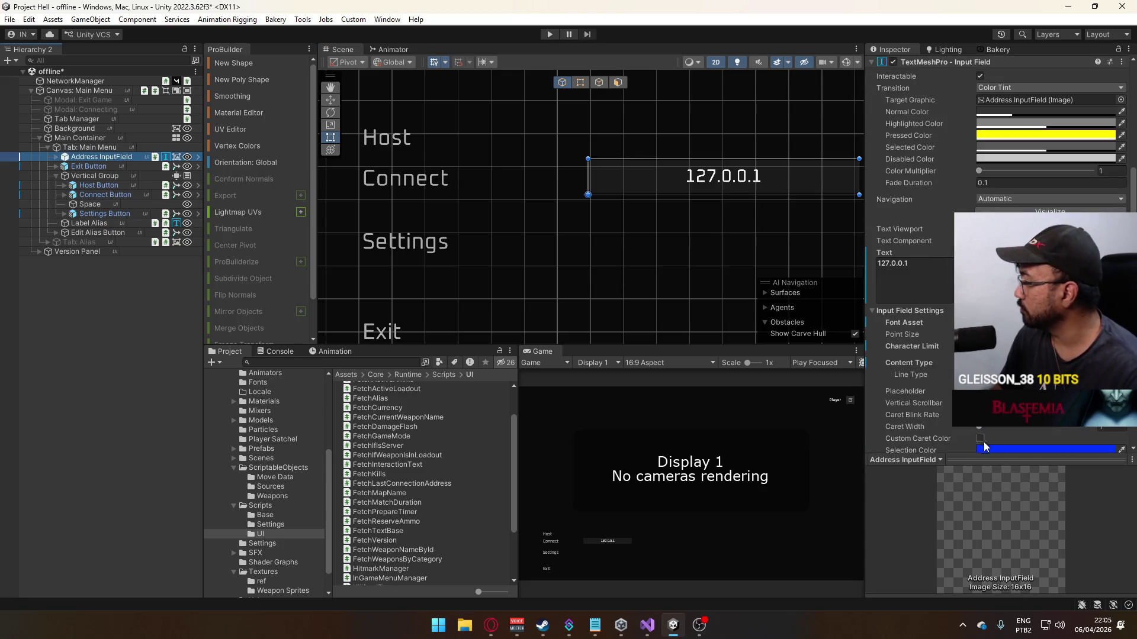
pyautogui.scroll(-10, 978, 455)
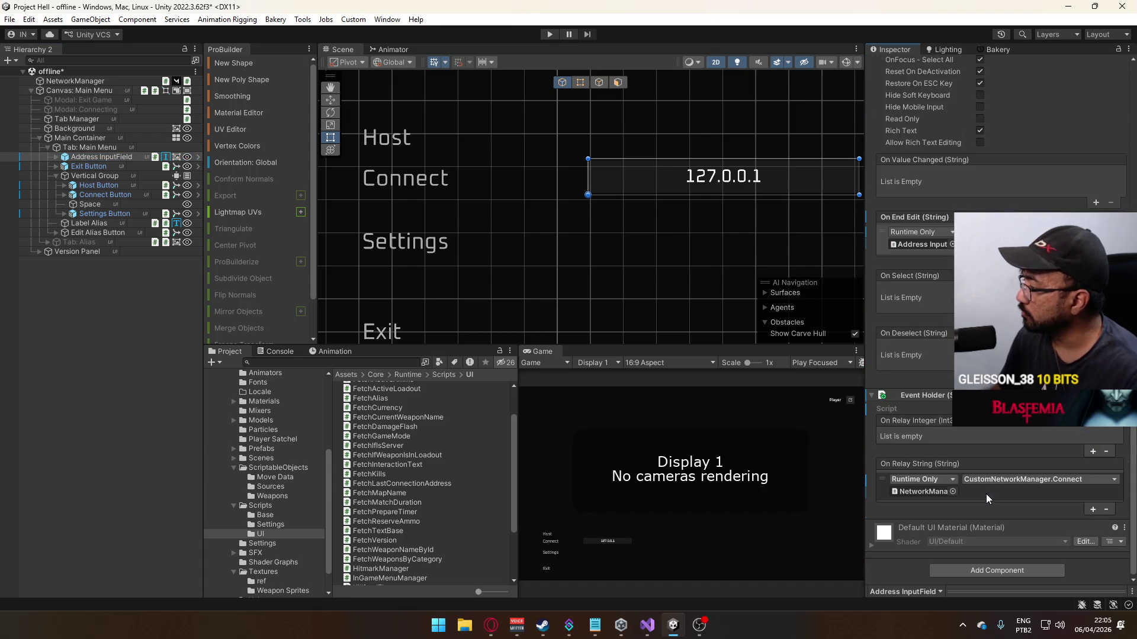
pyautogui.click(980, 570)
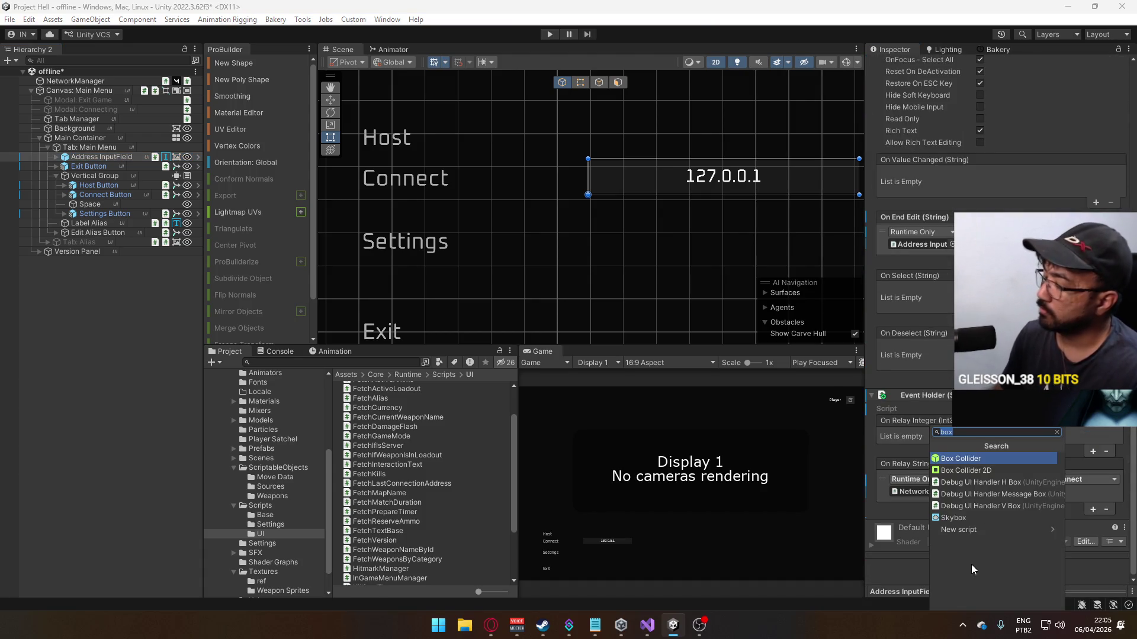
pyautogui.write('fetch last')
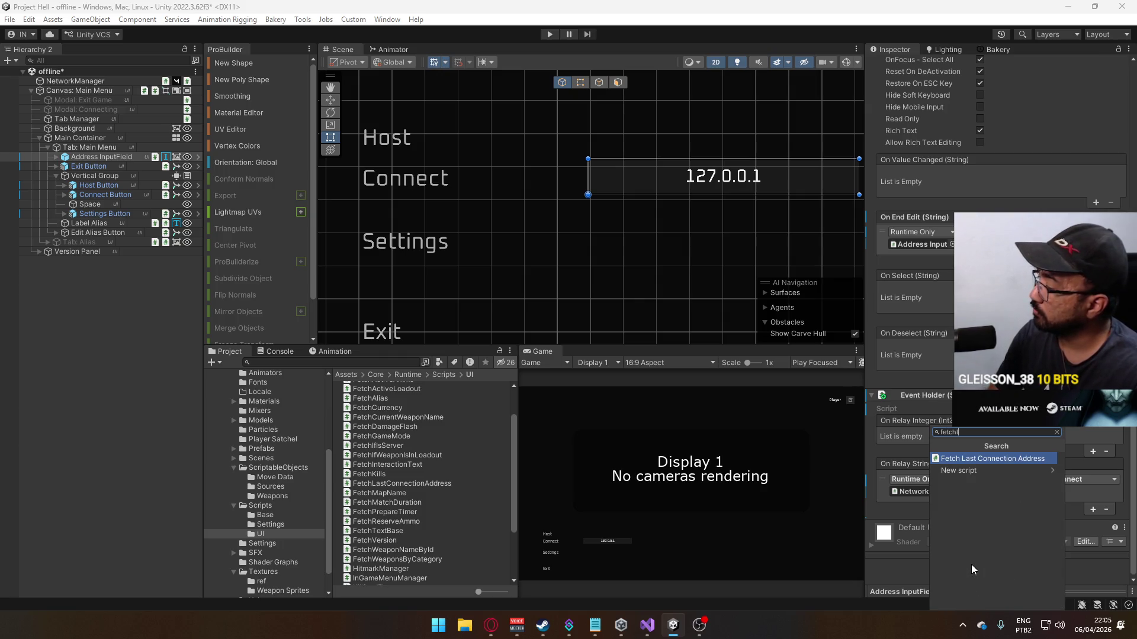
pyautogui.press('Return')
# Step: Assign HUDSO to the component's HUDSO field and open its script for editing
pyautogui.scroll(-2, 1066, 533)
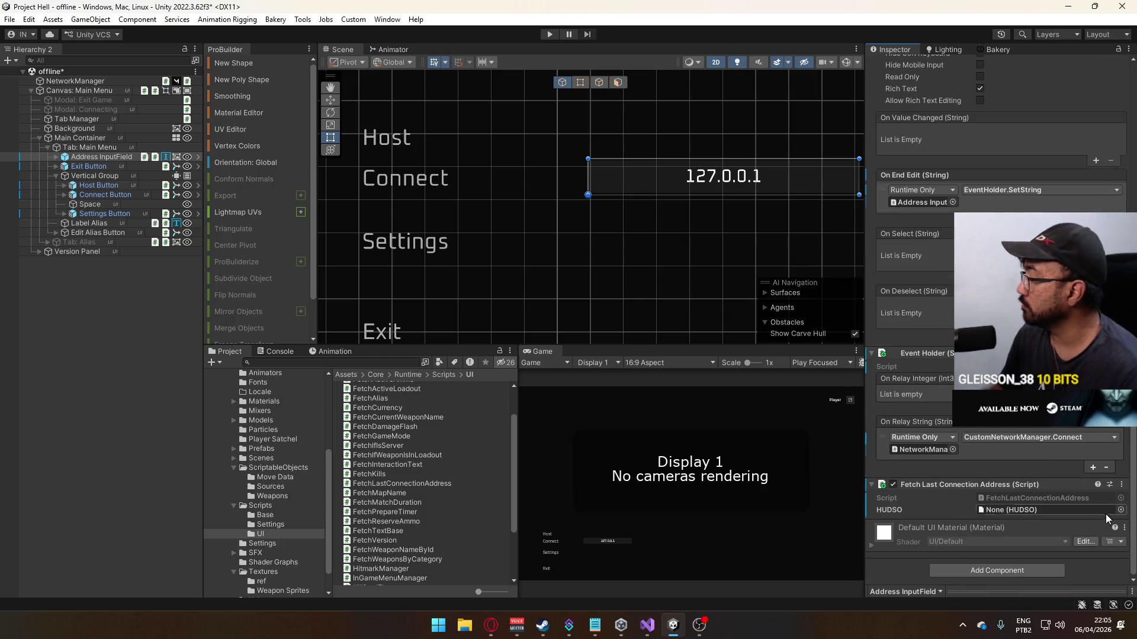
pyautogui.click(1121, 511)
pyautogui.doubleClick(900, 409)
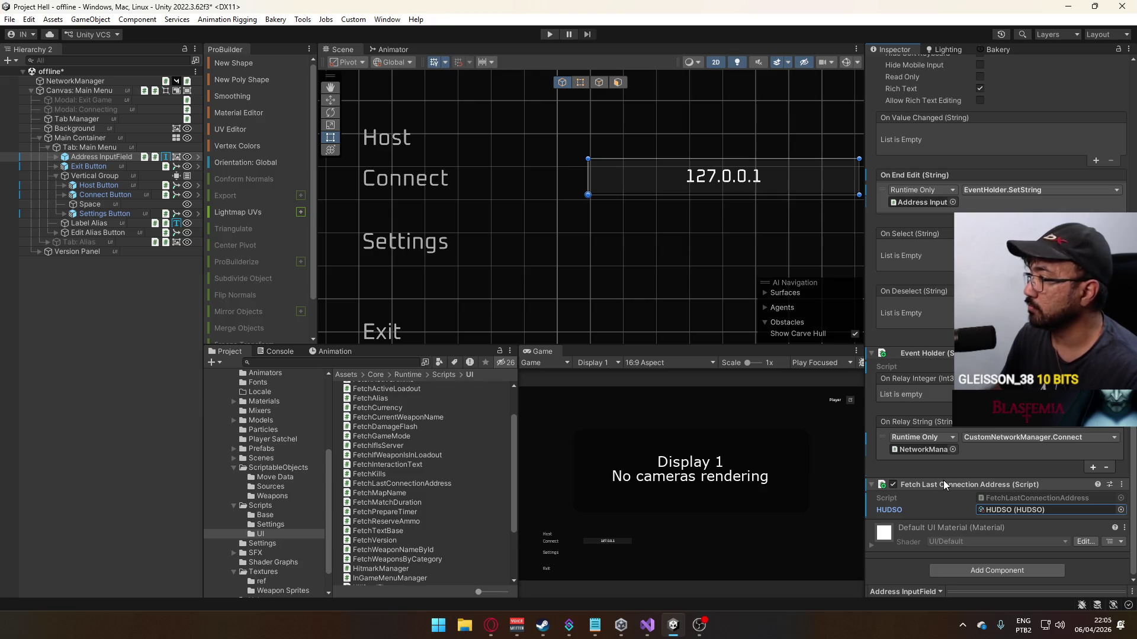
pyautogui.doubleClick(1007, 496)
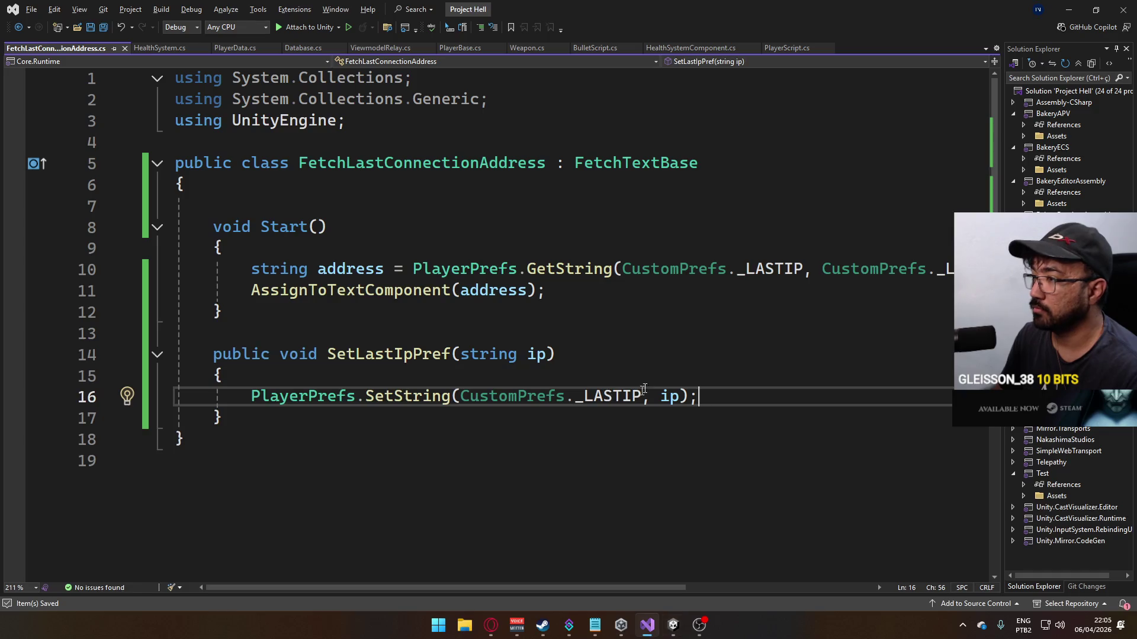
# Step: Inspect FetchTextBase's definition, then change the base class to MonoBehaviour
pyautogui.doubleClick(636, 164)
pyautogui.press('F12')
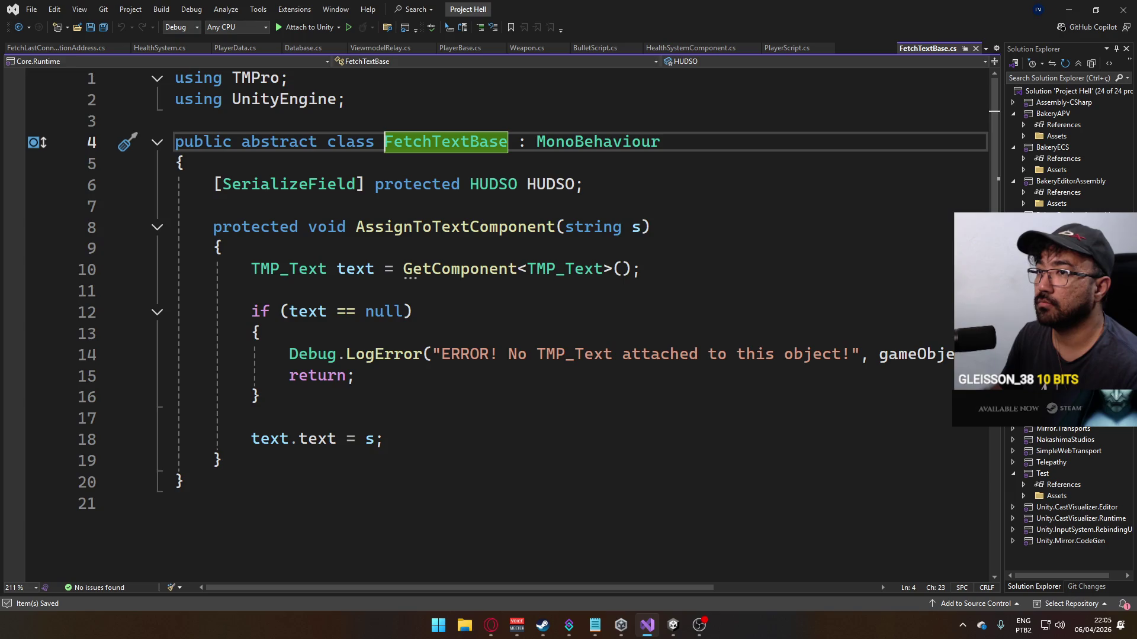
pyautogui.click(31, 48)
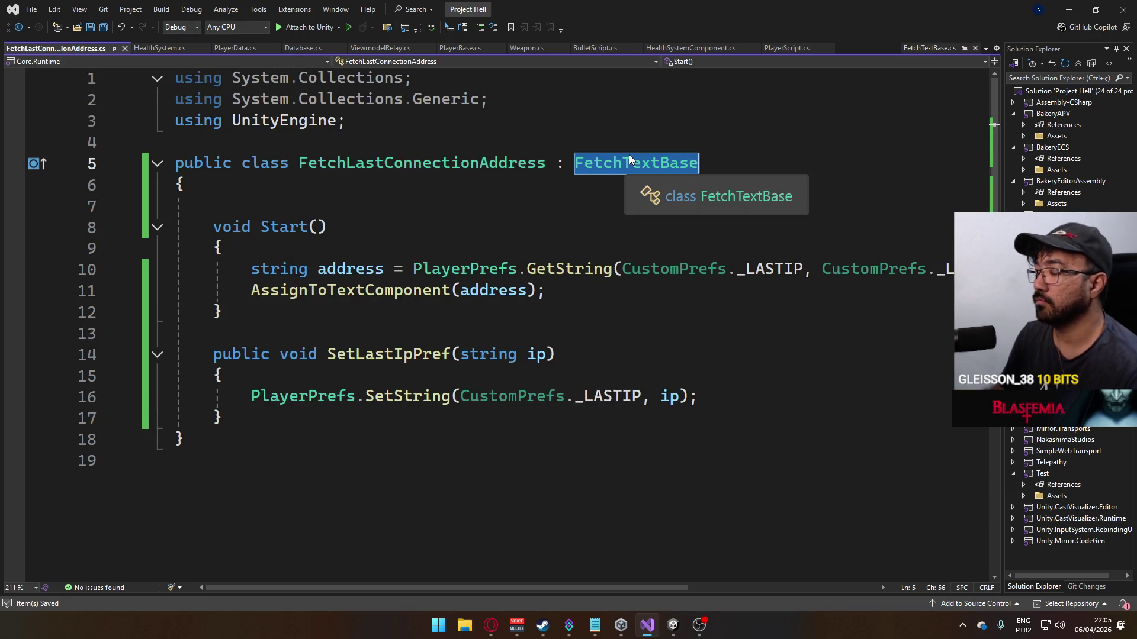
pyautogui.write('Mono')
pyautogui.press('Tab')
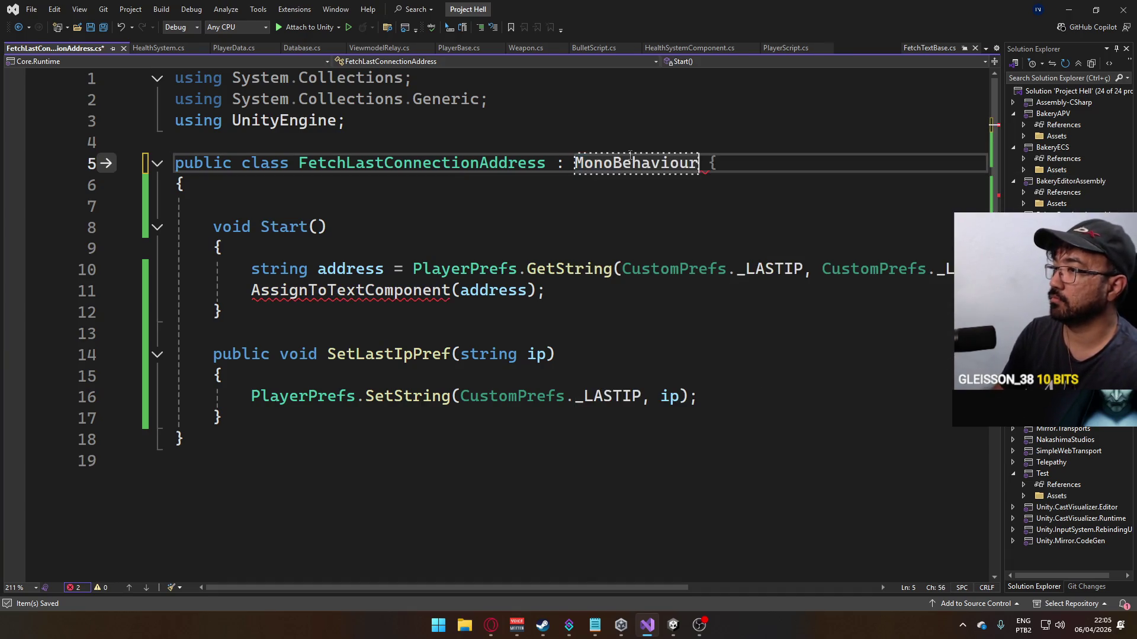
# Step: Declare a [SerializeField] TMP_InputField _targetField; in the class and save
pyautogui.click(579, 208)
pyautogui.click(329, 180)
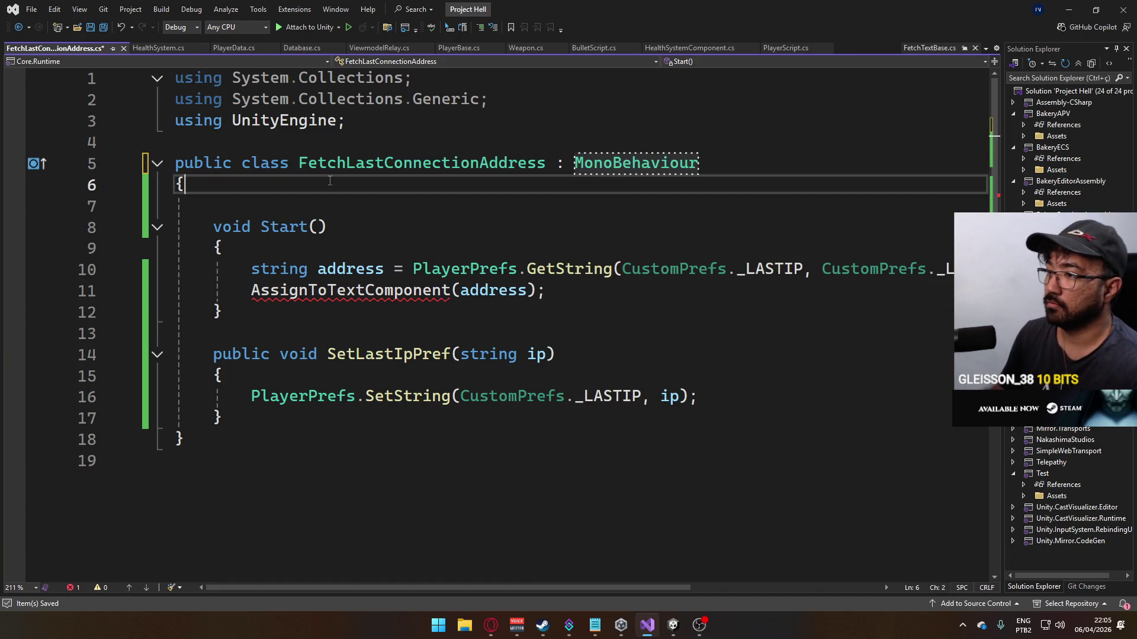
pyautogui.press('Return')
pyautogui.write('[Ser')
pyautogui.press('Tab')
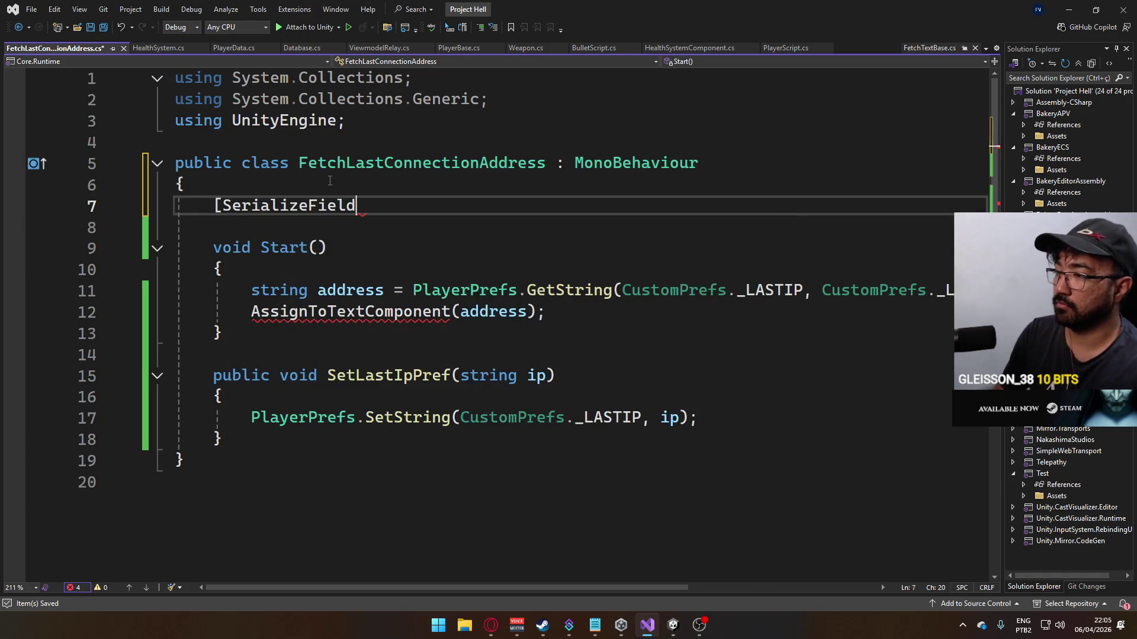
pyautogui.write('. TMP_In')
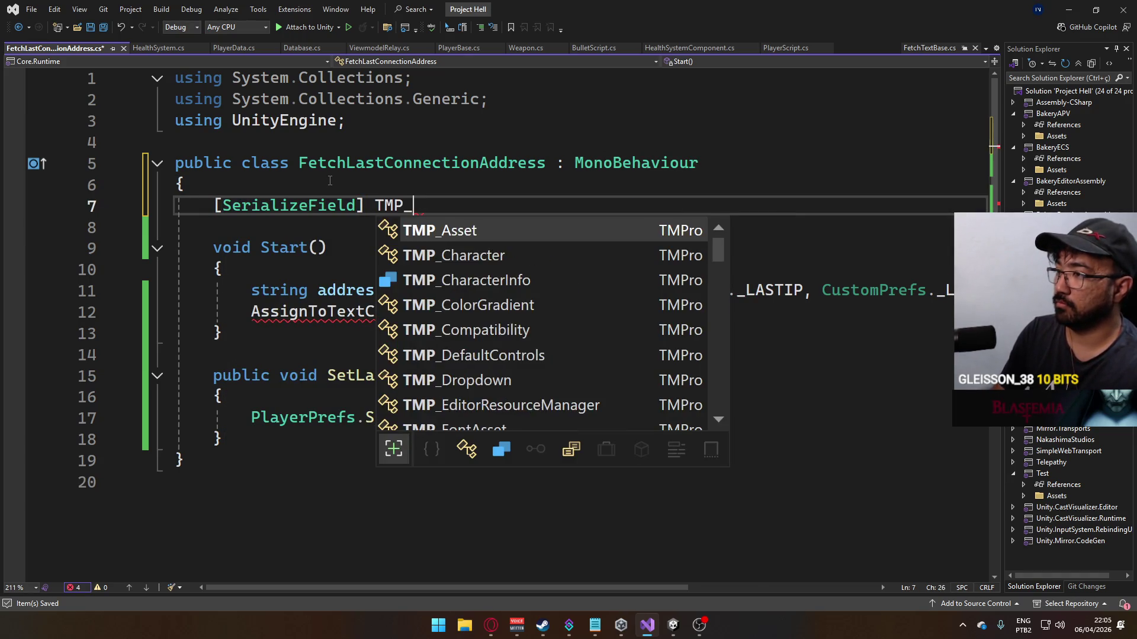
pyautogui.press('Tab')
pyautogui.write('_targetFie')
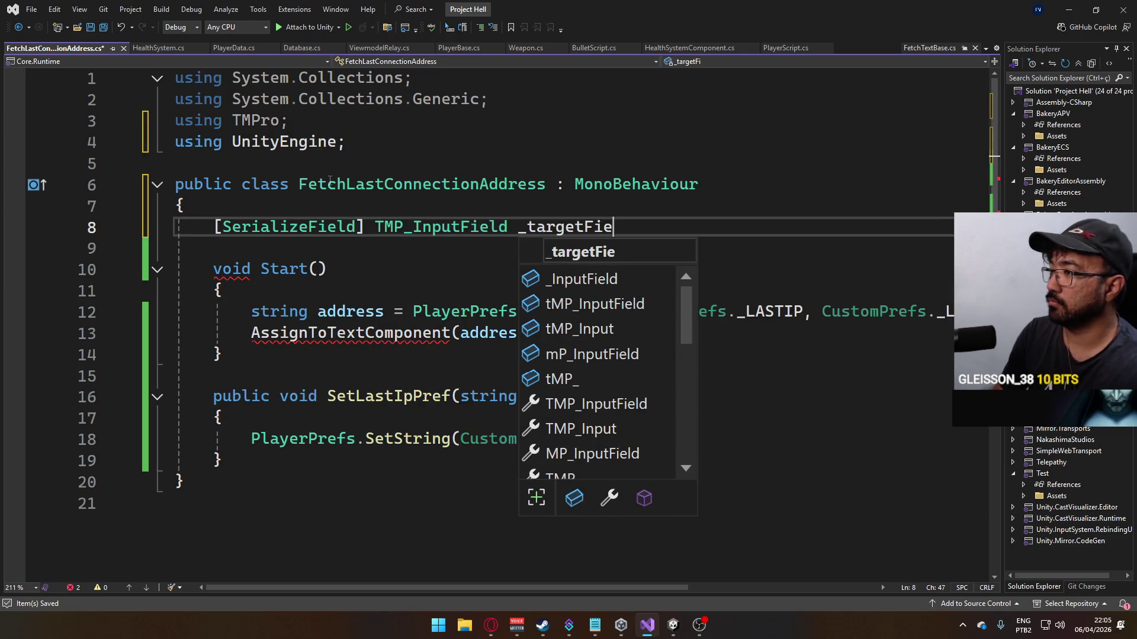
pyautogui.write('ld;')
pyautogui.press('Up')
pyautogui.hotkey('ctrl', 's')
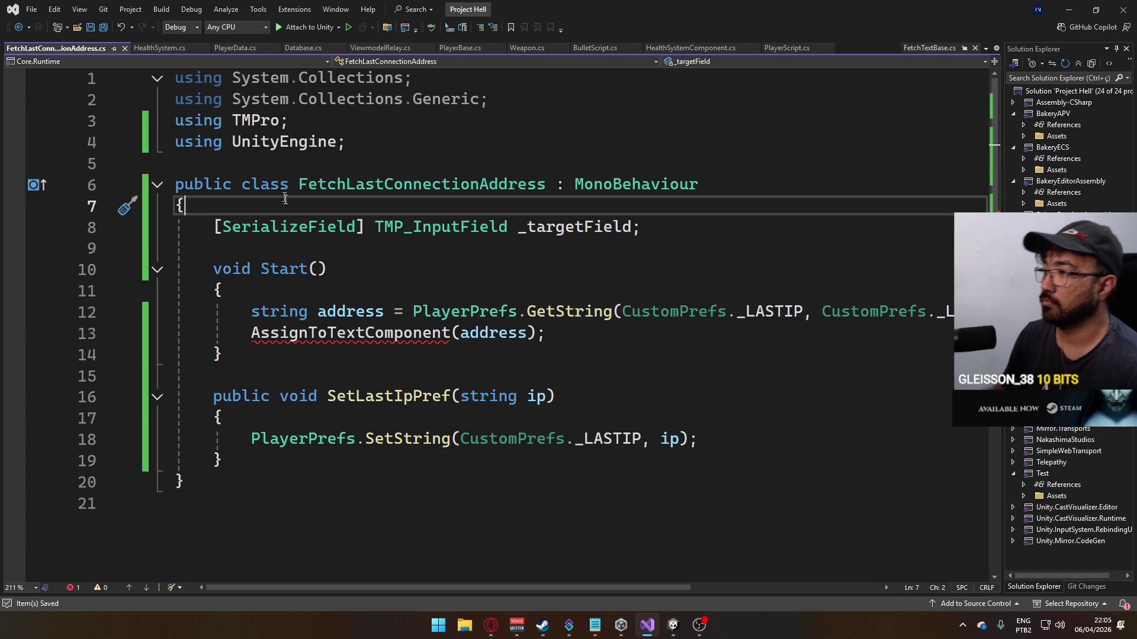
# Step: Replace the AssignToTextComponent call with _targetField.text = address; and save
pyautogui.click(253, 333)
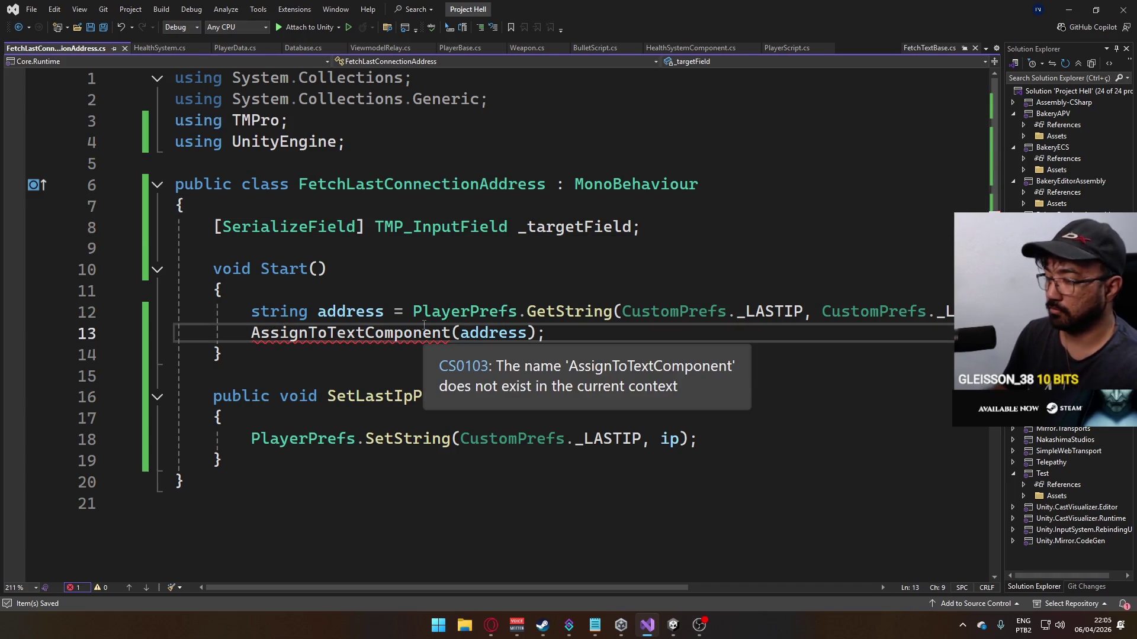
pyautogui.write('_targetField.tex')
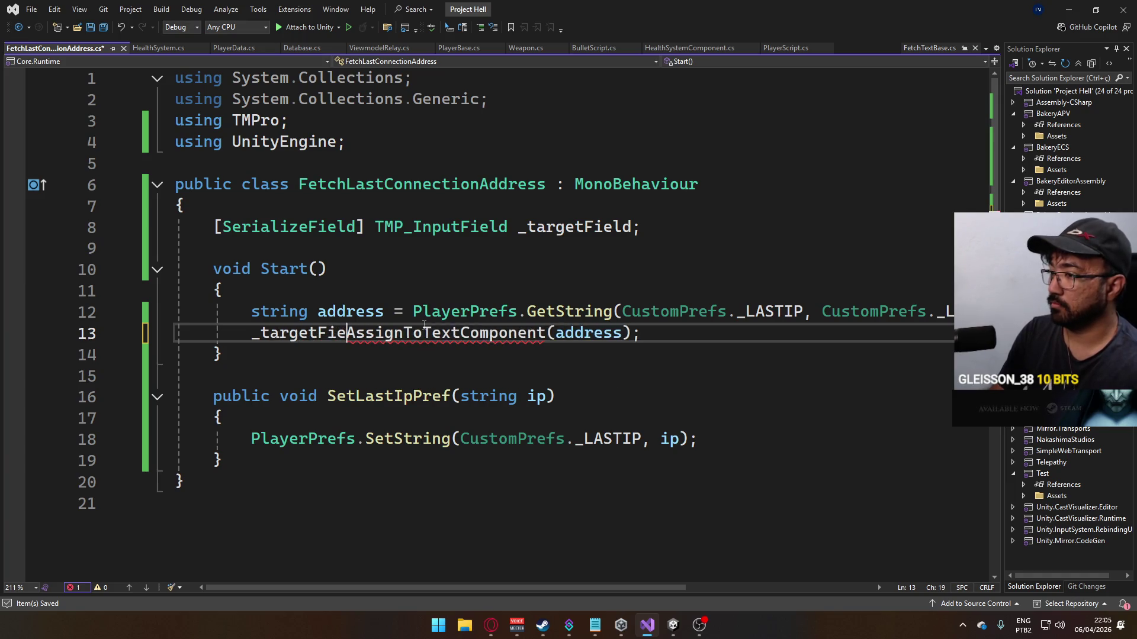
pyautogui.write('t =')
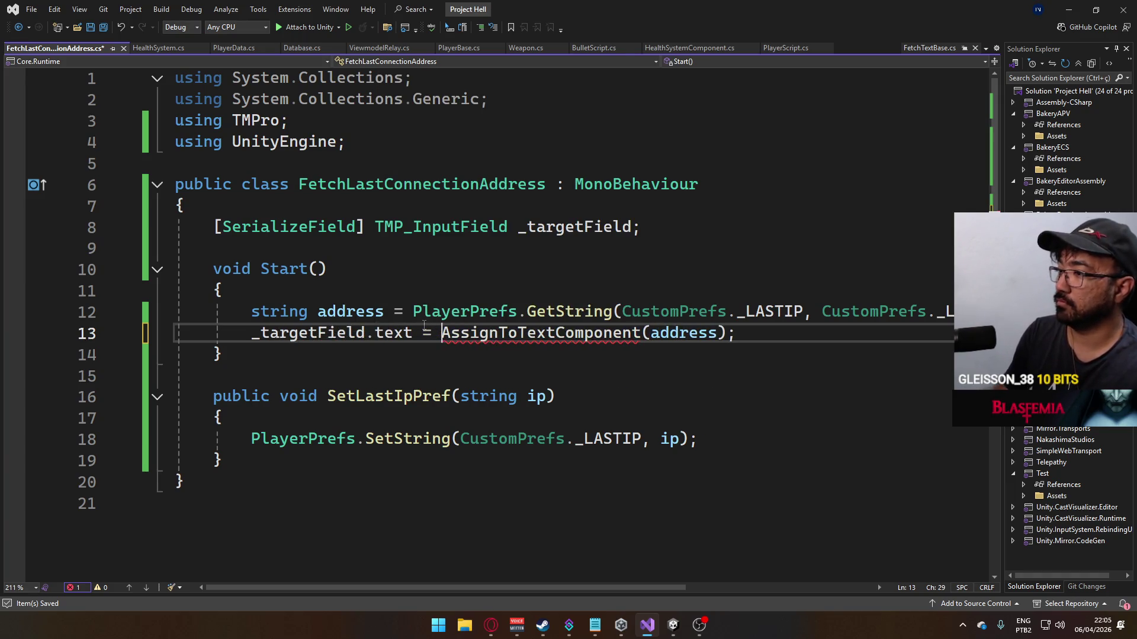
pyautogui.hotkey('shift', 'End')
pyautogui.press('Delete')
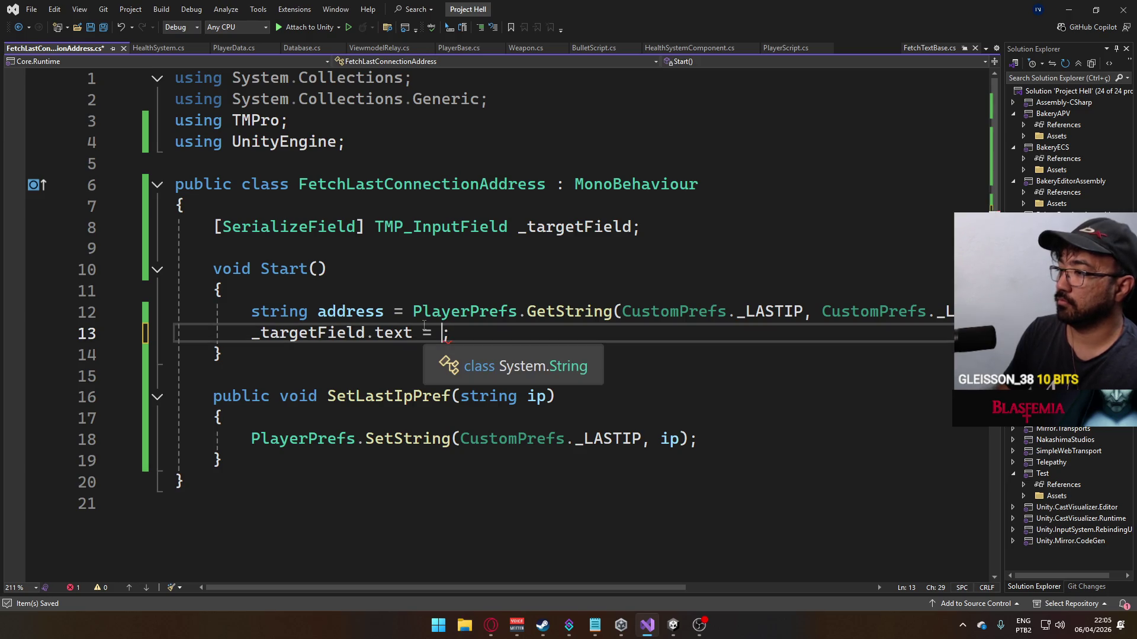
pyautogui.write('add')
pyautogui.press('Tab')
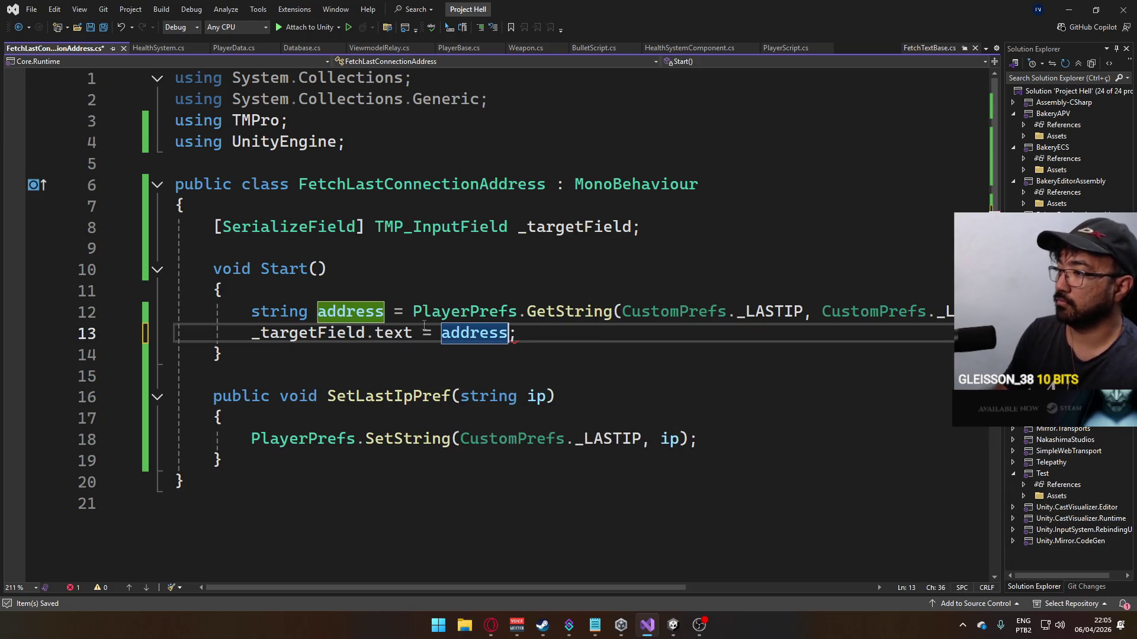
pyautogui.hotkey('ctrl', 's')
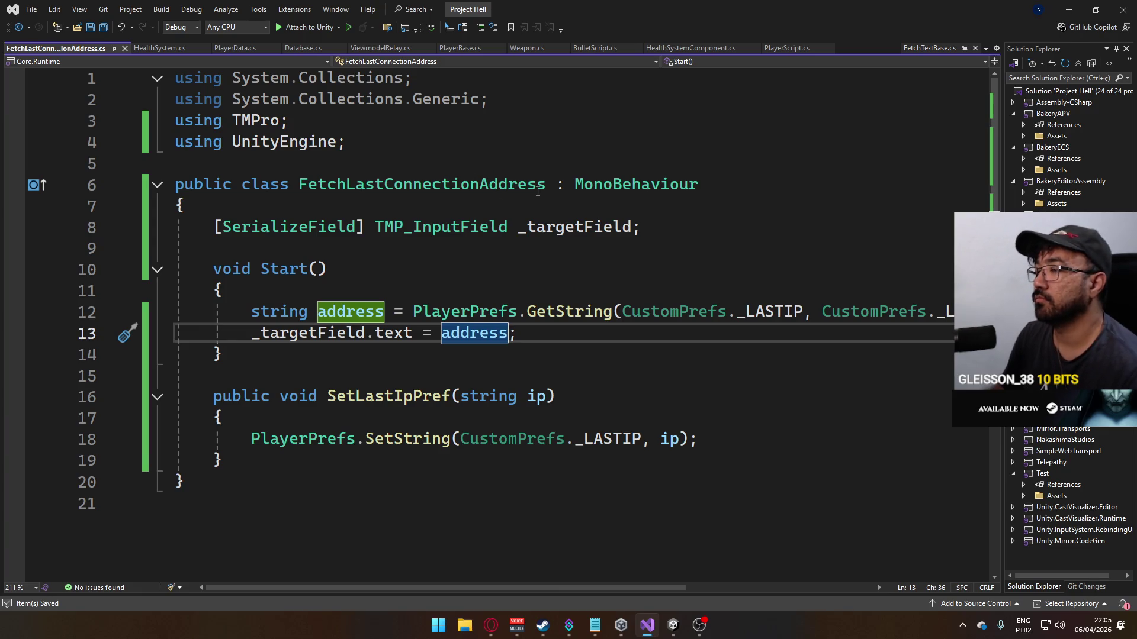
pyautogui.moveTo(682, 629)
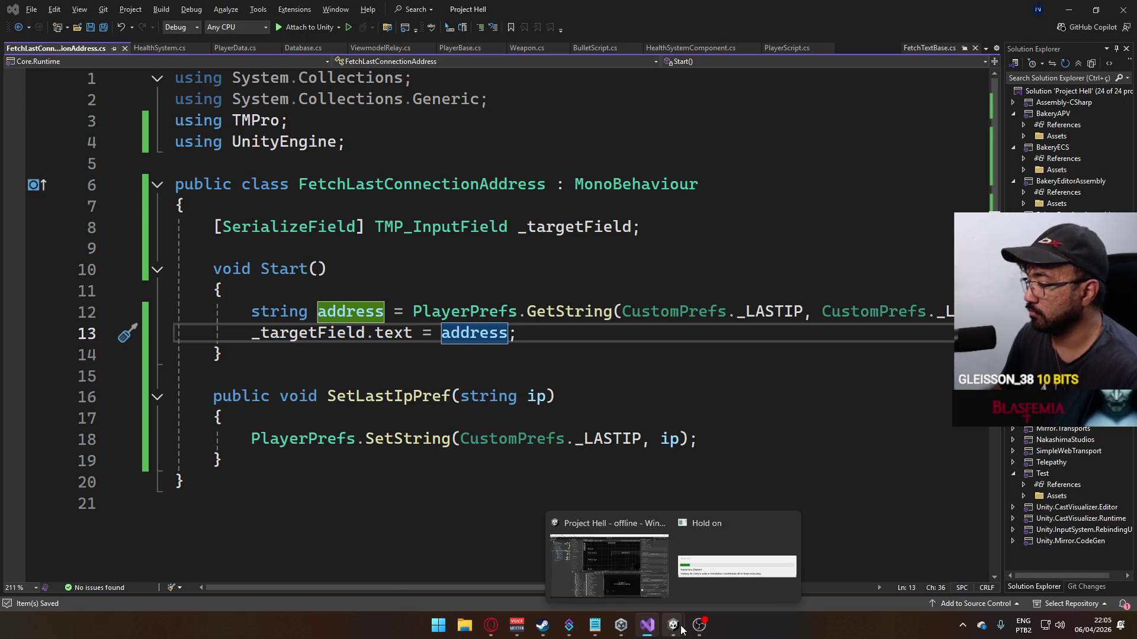
# Step: Assign Address InputField as the component's Target Field
pyautogui.click(681, 629)
pyautogui.scroll(-10, 1031, 463)
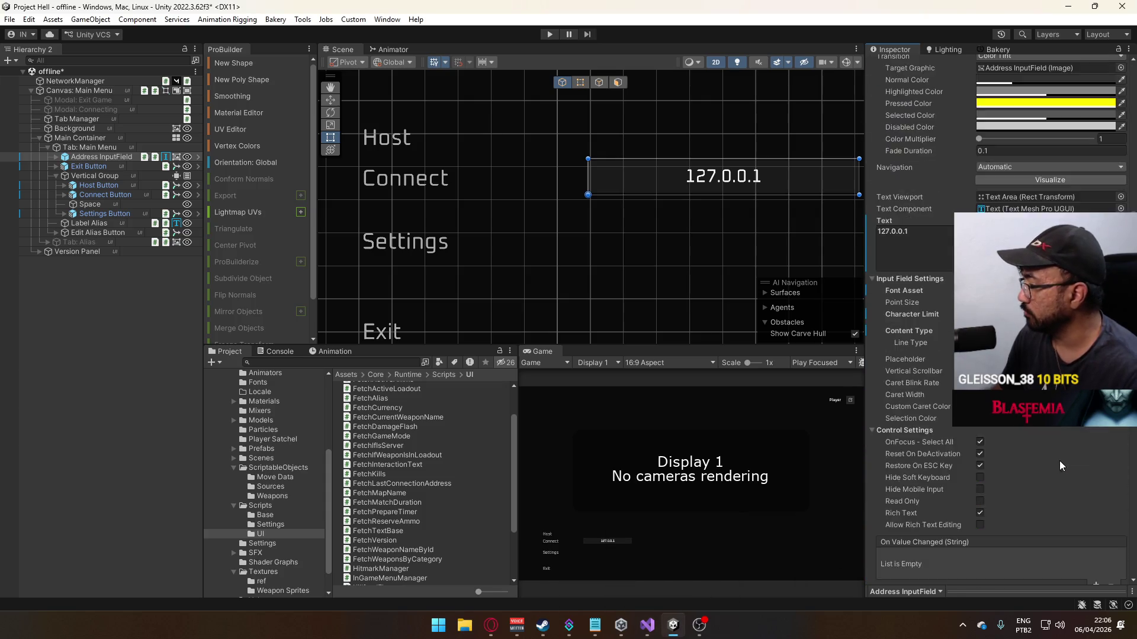
pyautogui.scroll(-10, 1060, 466)
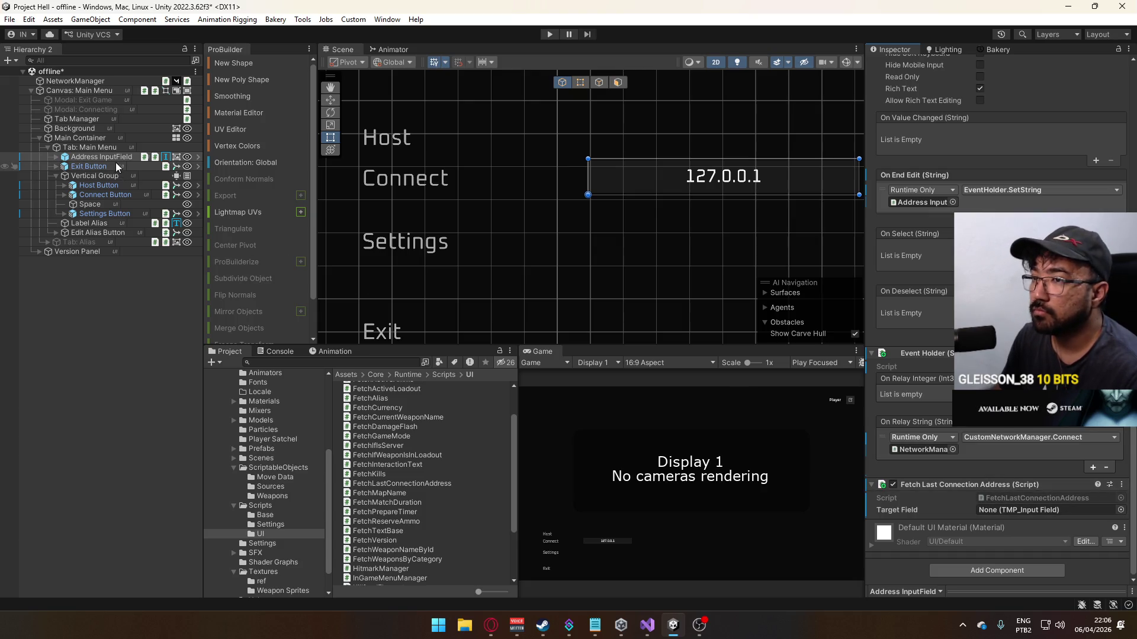
pyautogui.moveTo(111, 158)
pyautogui.mouseDown()
pyautogui.moveTo(983, 492)
pyautogui.moveTo(1063, 510)
pyautogui.mouseUp()
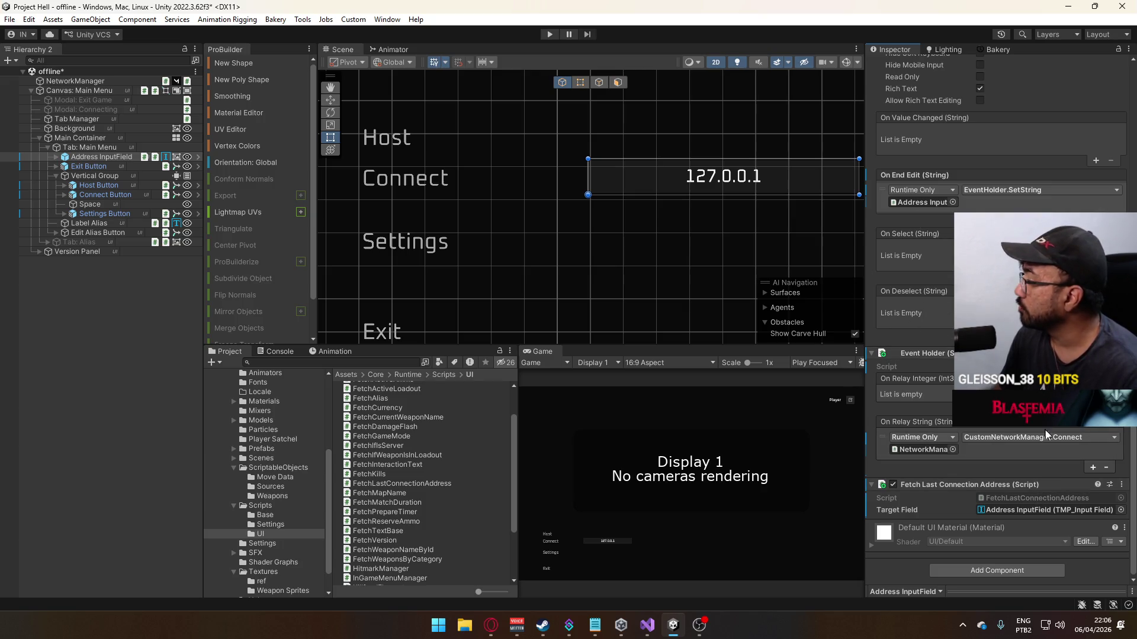
# Step: Duplicate the On Relay String listener and point the first copy at FetchLastConnectionAddress.SetLastIpPref
pyautogui.click(883, 444)
pyautogui.hotkey('ctrl', 'd')
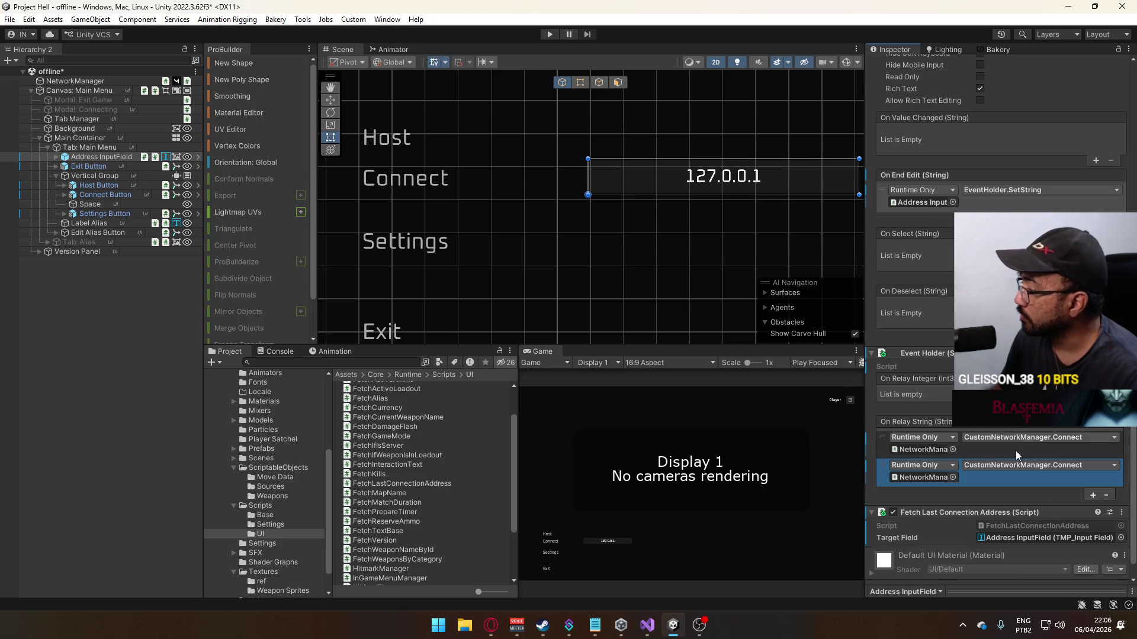
pyautogui.click(920, 450)
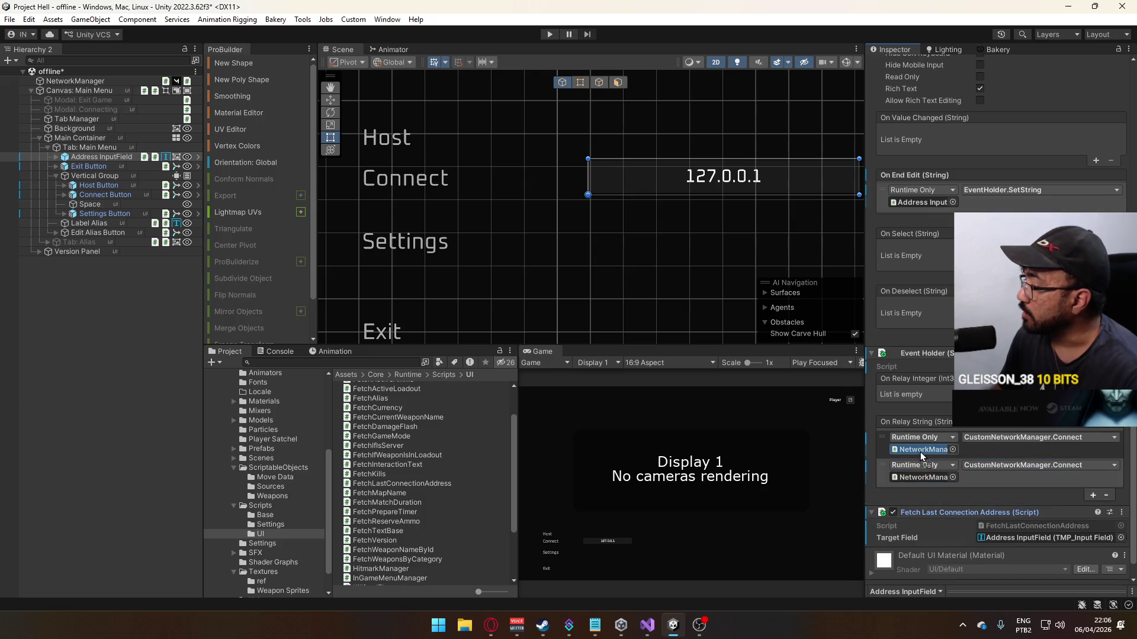
pyautogui.click(1017, 438)
pyautogui.moveTo(1029, 547)
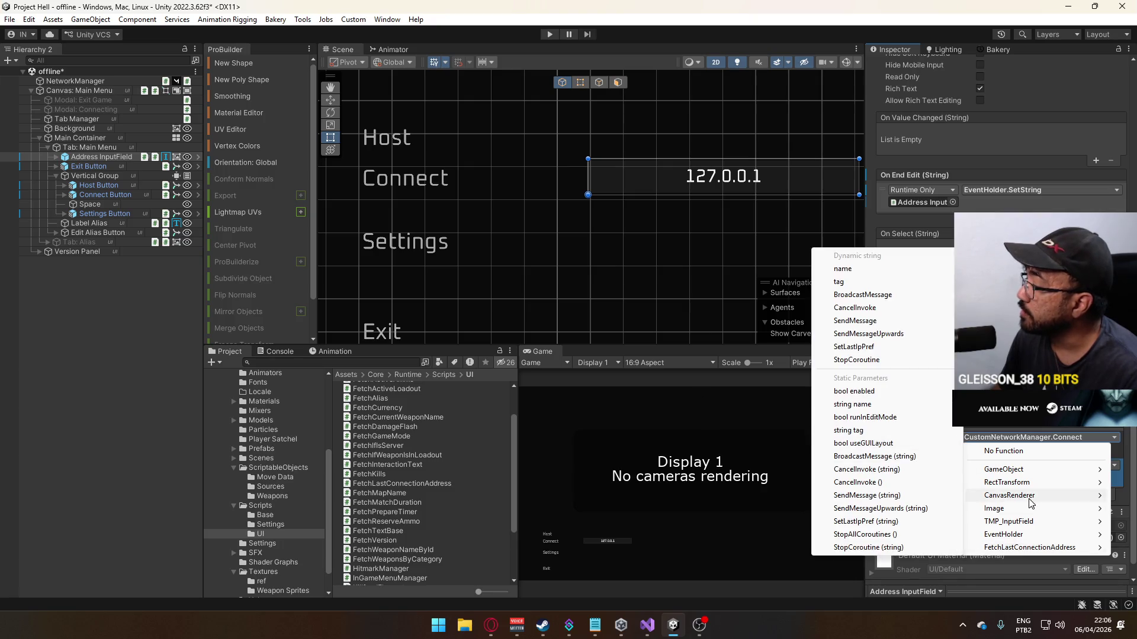
pyautogui.click(861, 346)
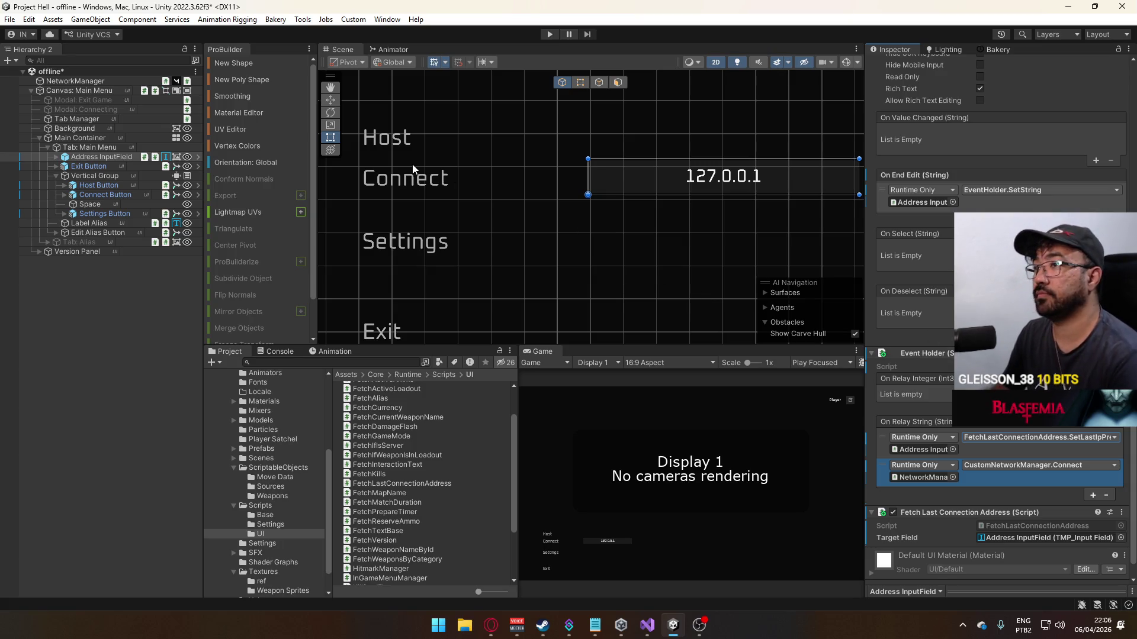
pyautogui.click(277, 458)
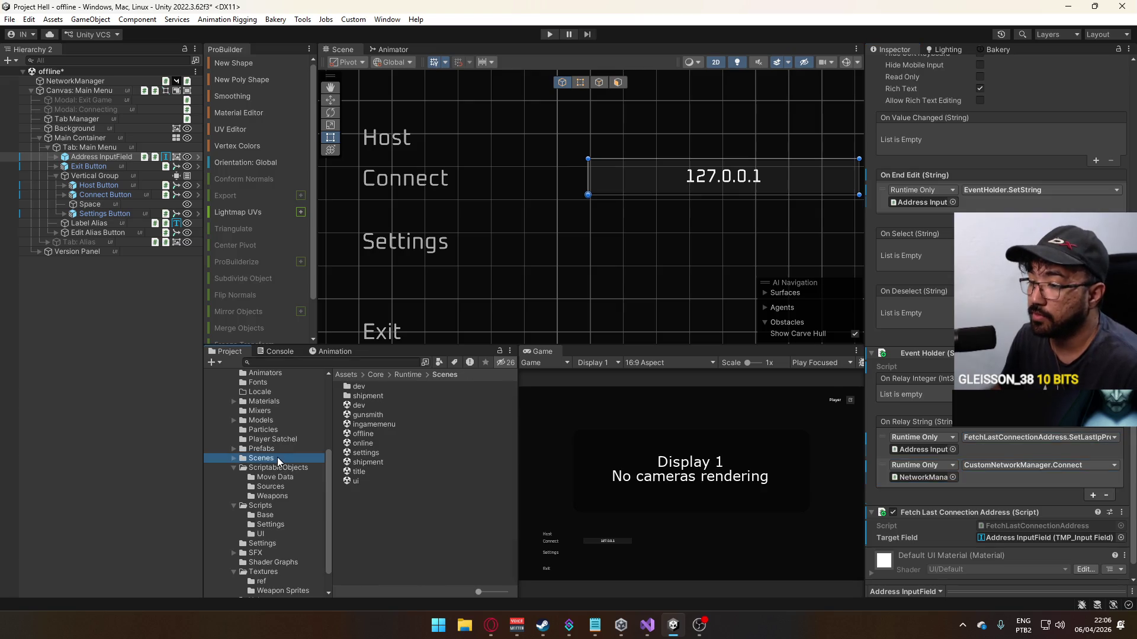
# Step: Open the title scene and answer the unsaved offline scene prompt
pyautogui.click(371, 474)
pyautogui.doubleClick(371, 475)
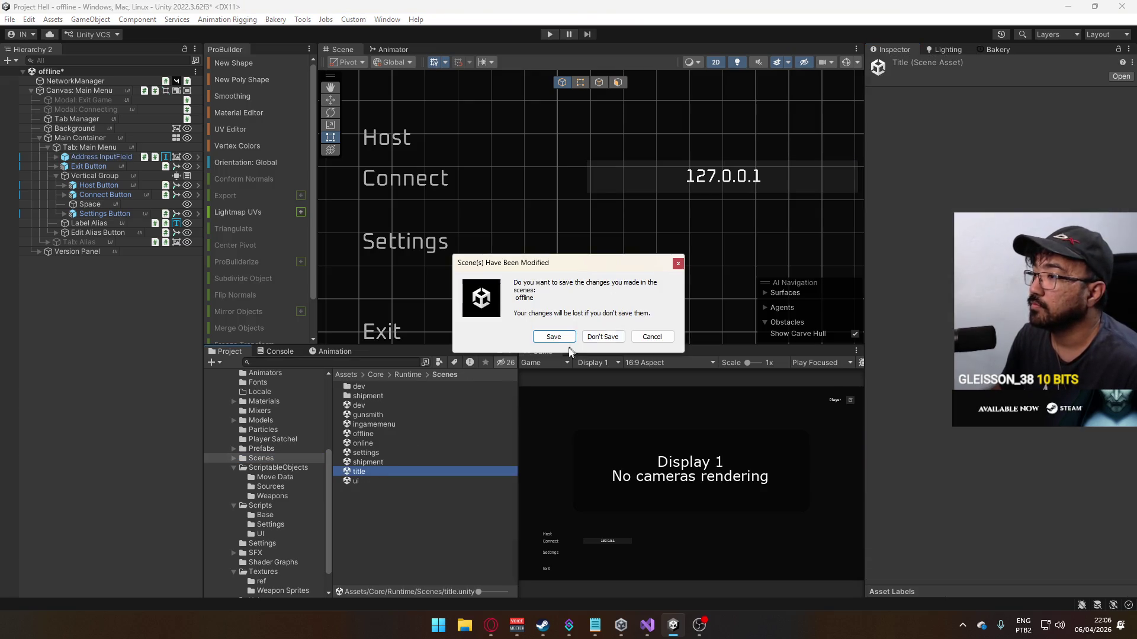
pyautogui.click(555, 332)
# Step: Play and host a match, then view the loaded shipment map in 3D perspective
pyautogui.click(548, 34)
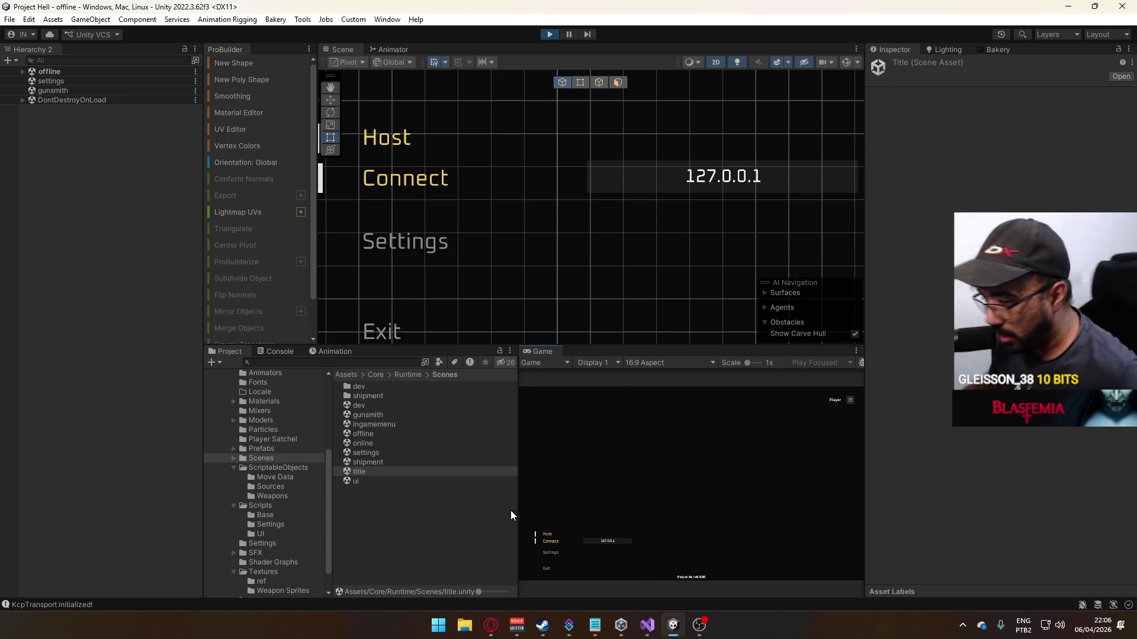
pyautogui.click(548, 534)
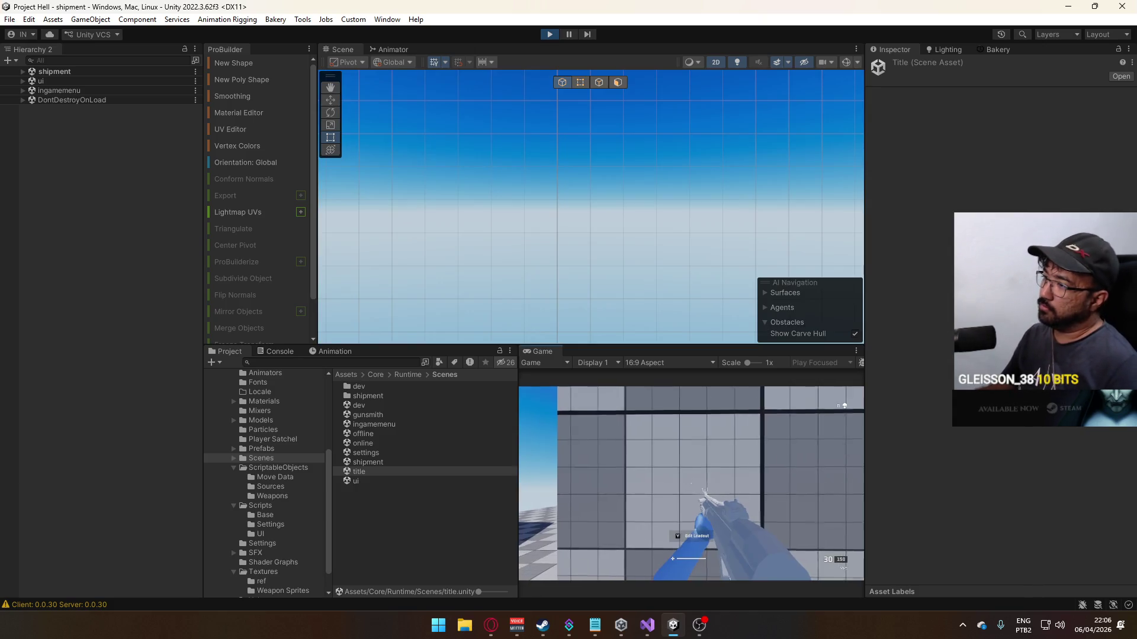
pyautogui.click(708, 62)
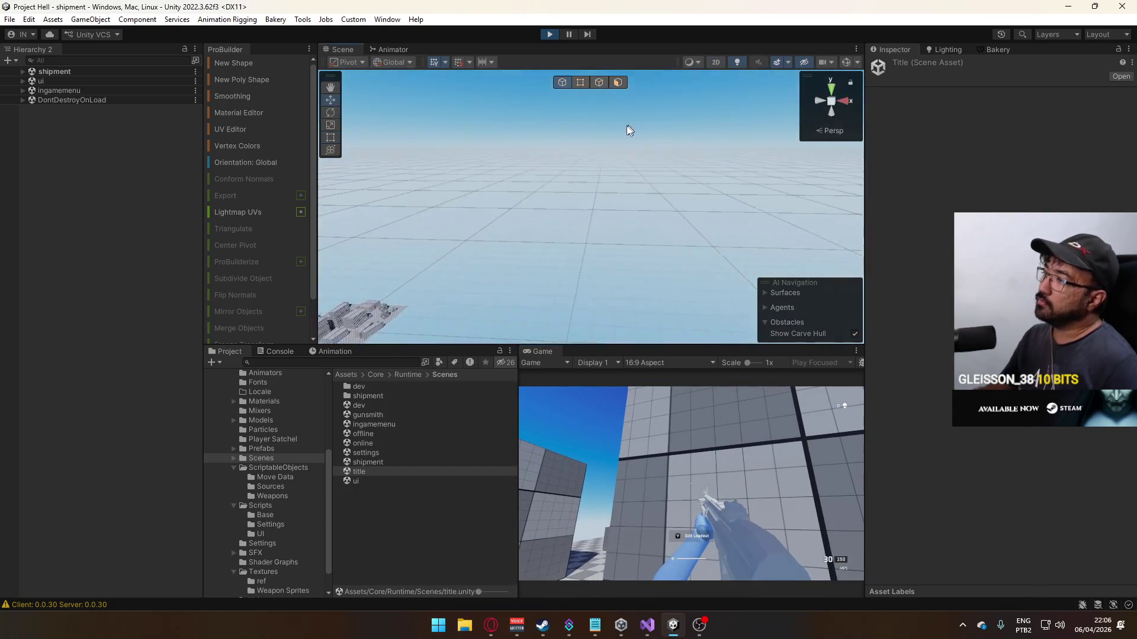
pyautogui.press('w')
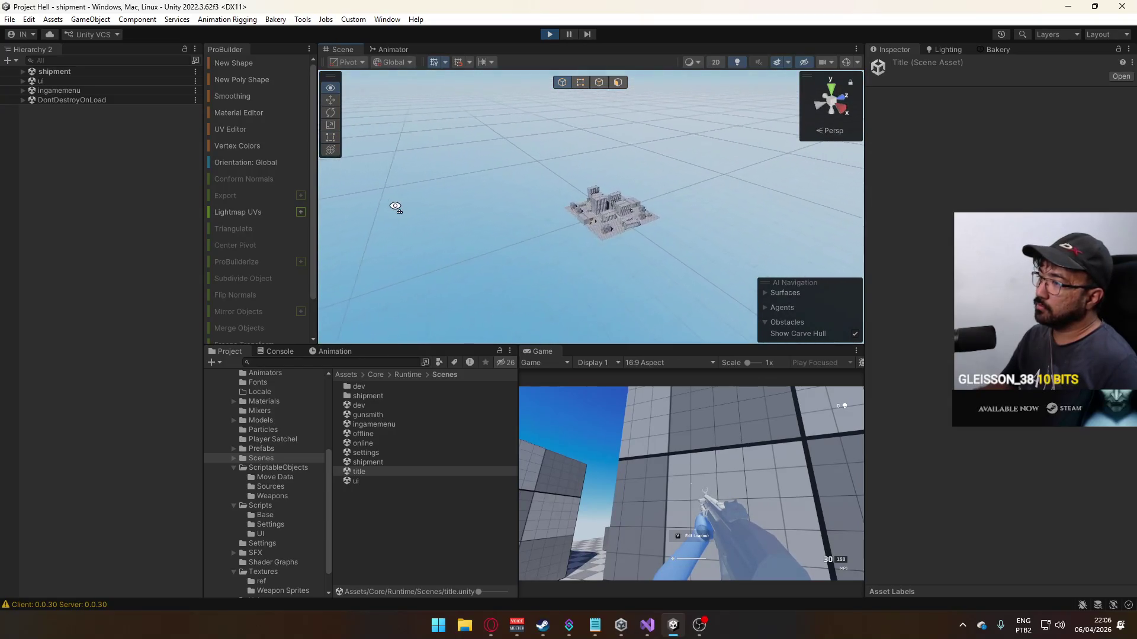
pyautogui.hotkey('alt', 'Tab')
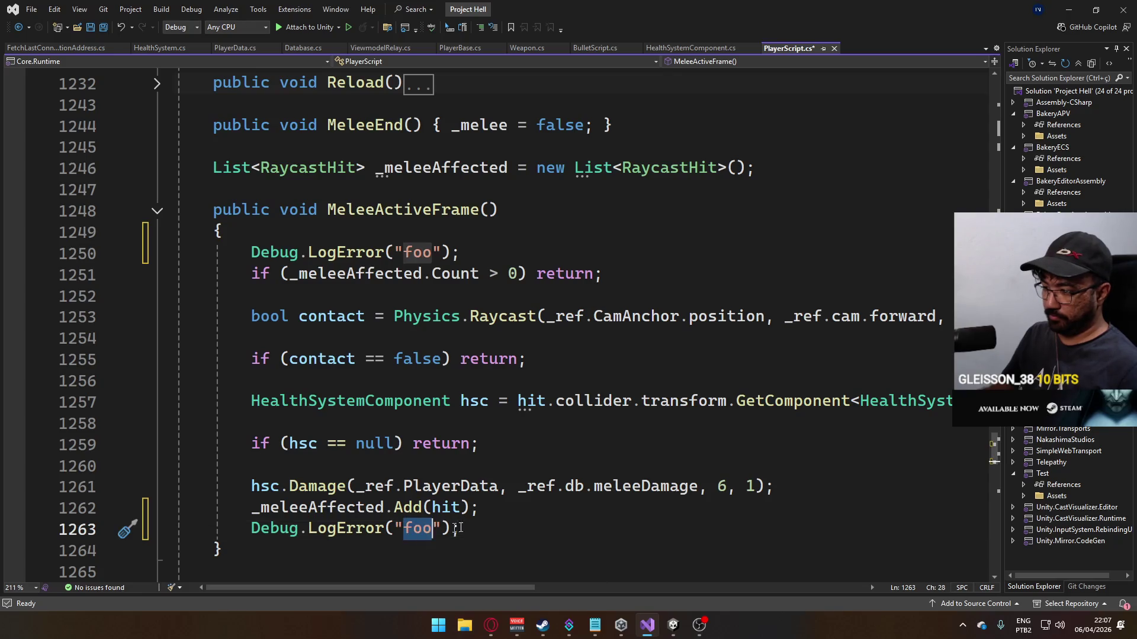
# Step: Replace 'foo' with 'bar' in MeleeActiveFrame's last Debug.LogError and save PlayerScript.cs
pyautogui.write('bar')
pyautogui.hotkey('ctrl', 's')
pyautogui.hotkey('alt', 'Tab')
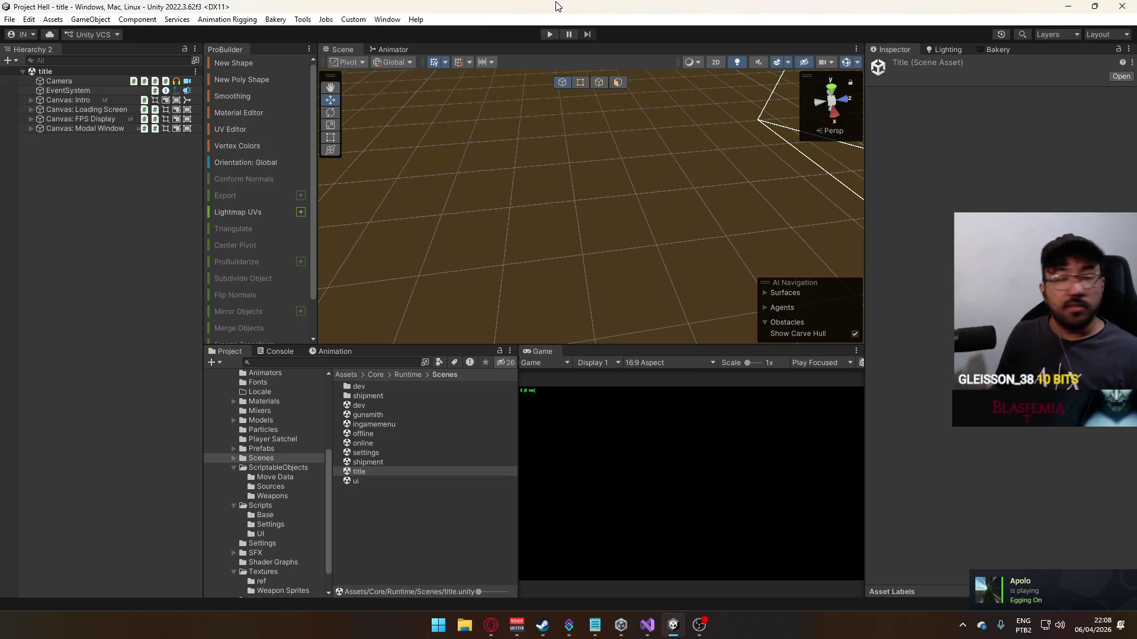
# Step: Start play mode, host a shipment match, then move and melee to trigger the log
pyautogui.click(547, 36)
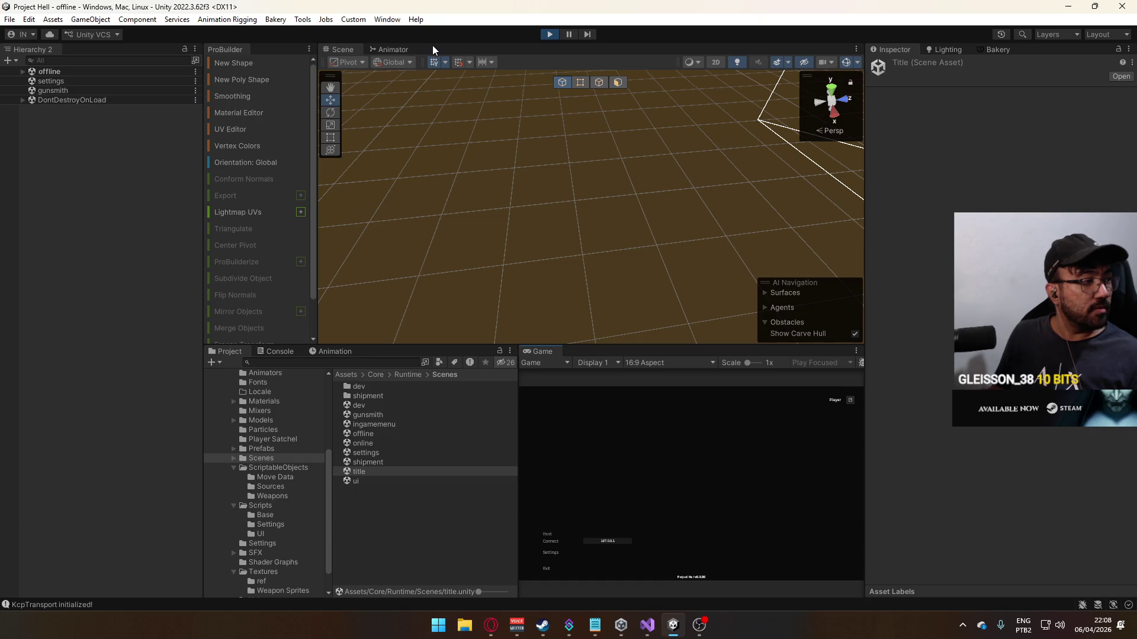
pyautogui.click(554, 535)
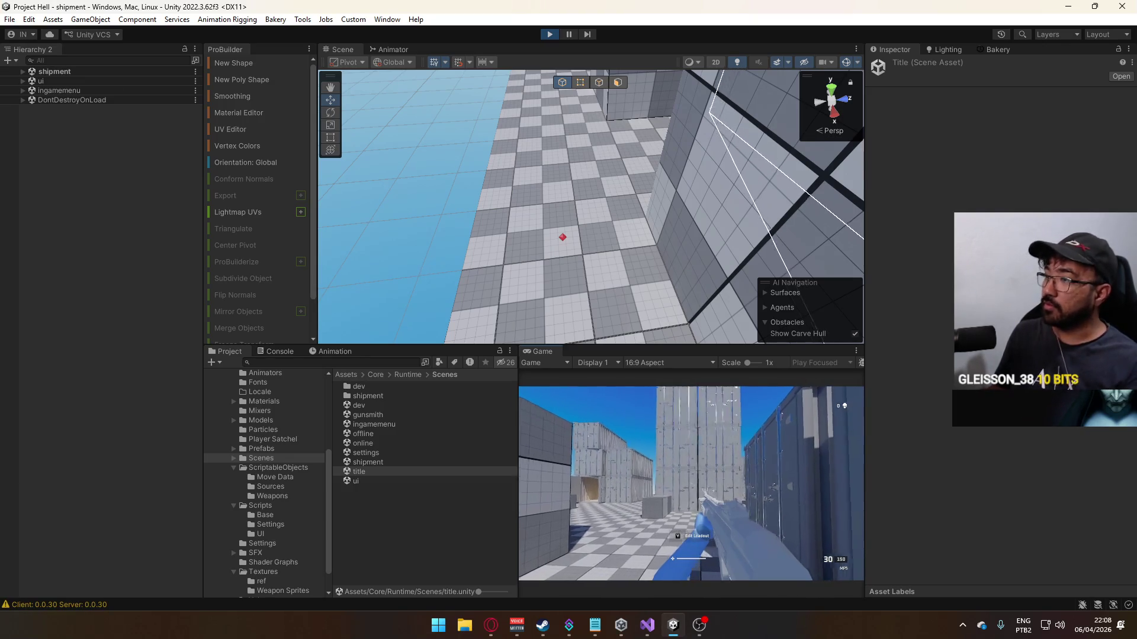
pyautogui.press('w')
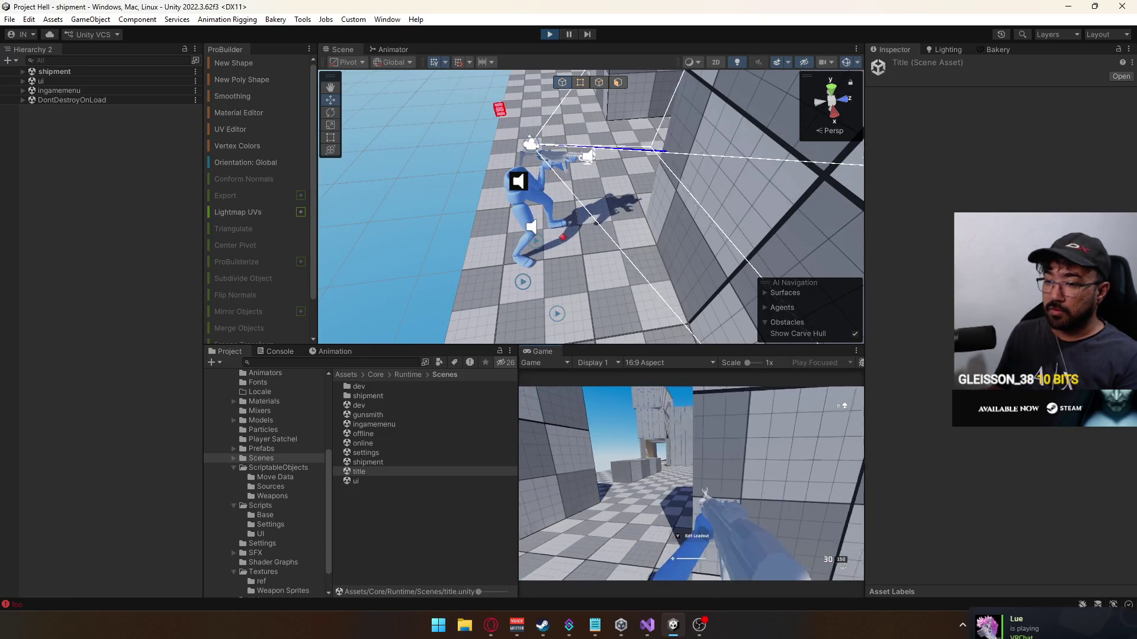
pyautogui.press('Escape')
# Step: Review the repeated 'foo' errors in the Console, then stop play mode
pyautogui.click(279, 351)
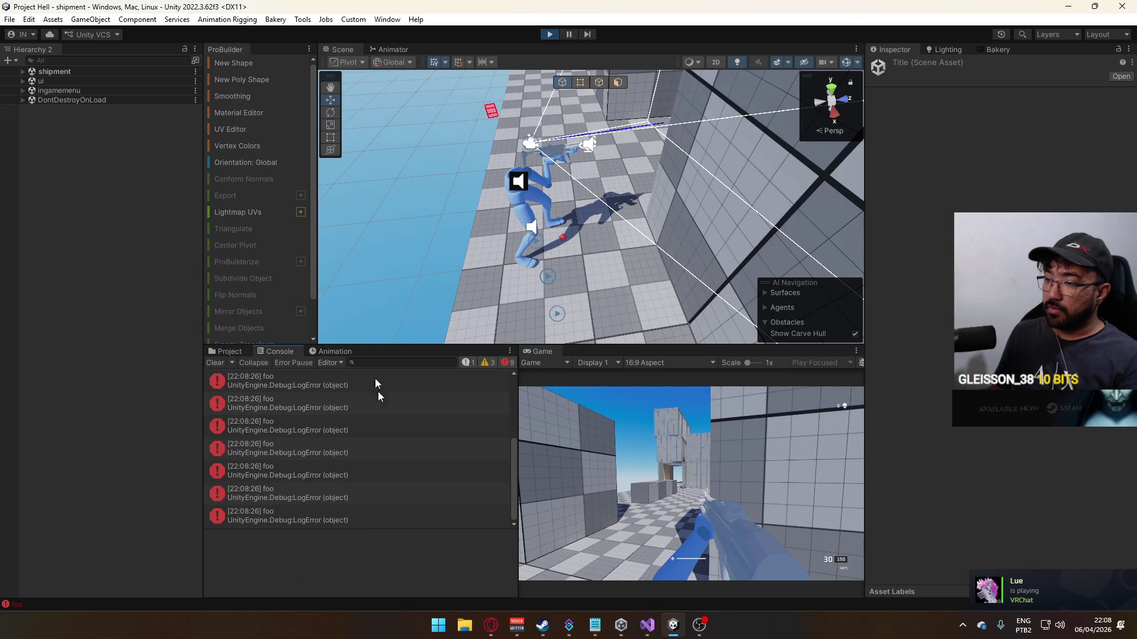
pyautogui.scroll(3, 366, 482)
pyautogui.click(561, 34)
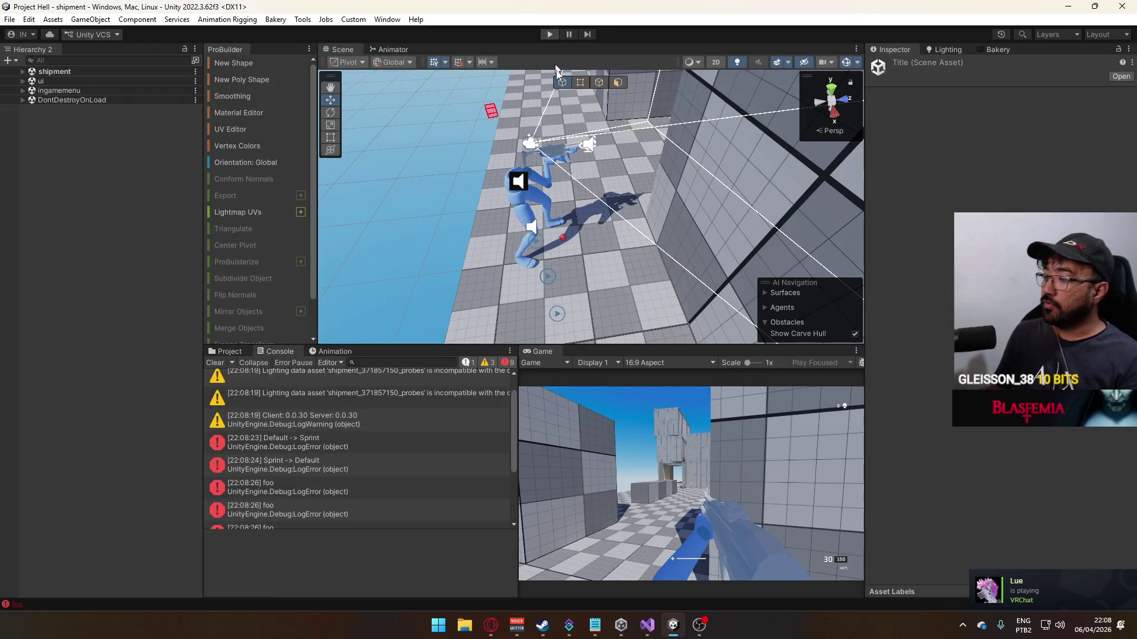
pyautogui.click(647, 624)
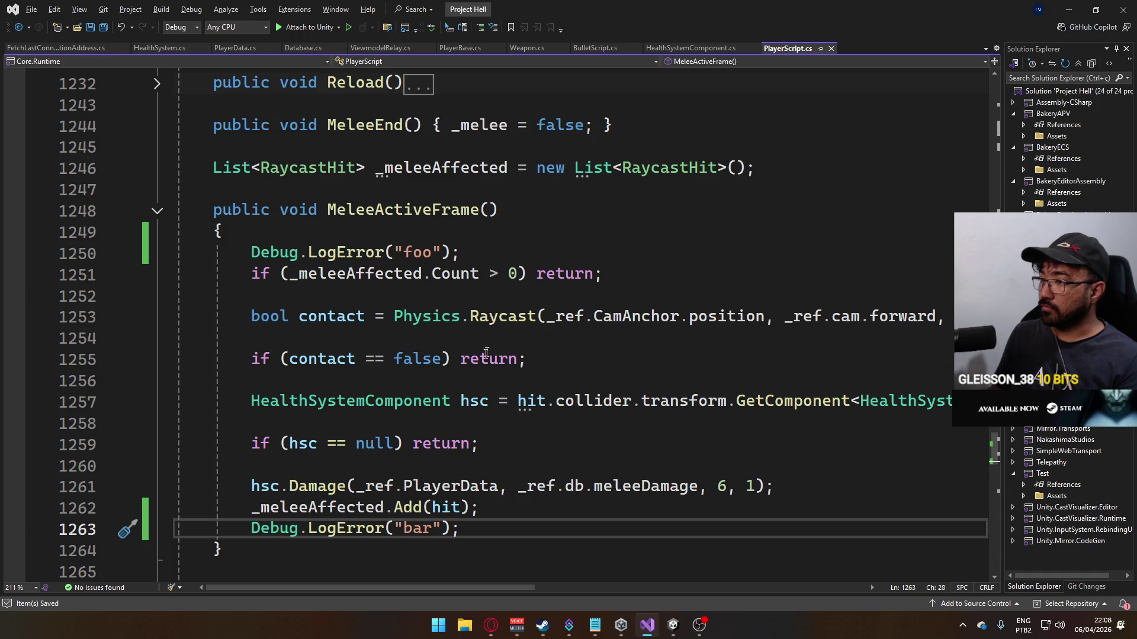
# Step: Scroll through PlayerScript.cs without editing it, then return to Unity
pyautogui.moveTo(507, 591)
pyautogui.mouseDown()
pyautogui.moveTo(816, 544)
pyautogui.moveTo(496, 530)
pyautogui.mouseUp()
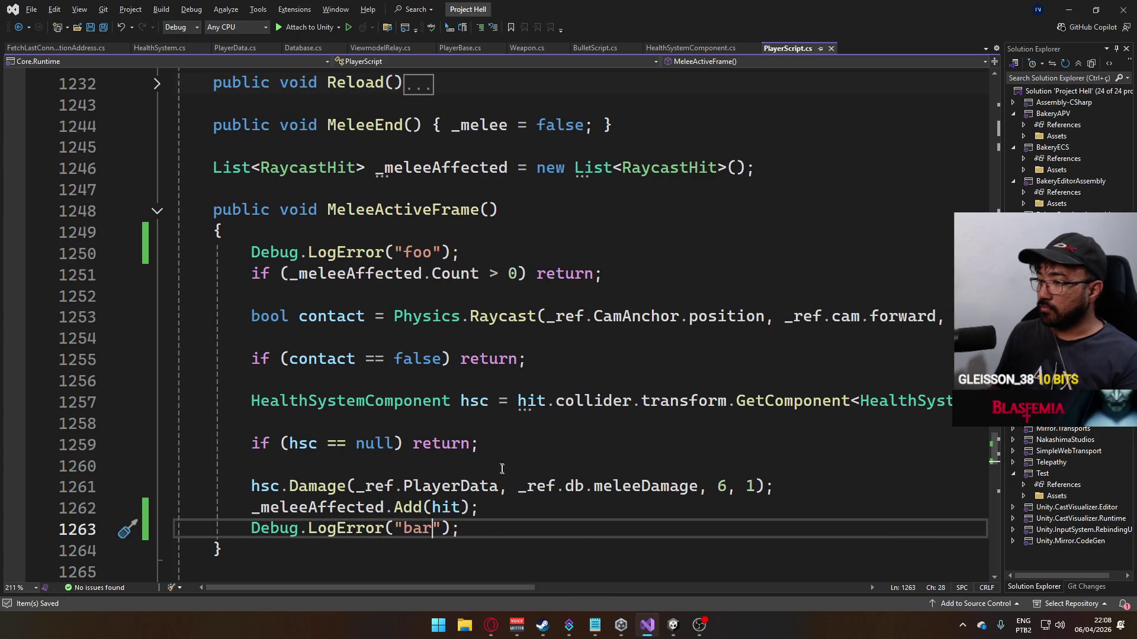
pyautogui.hotkey('alt', 'Tab')
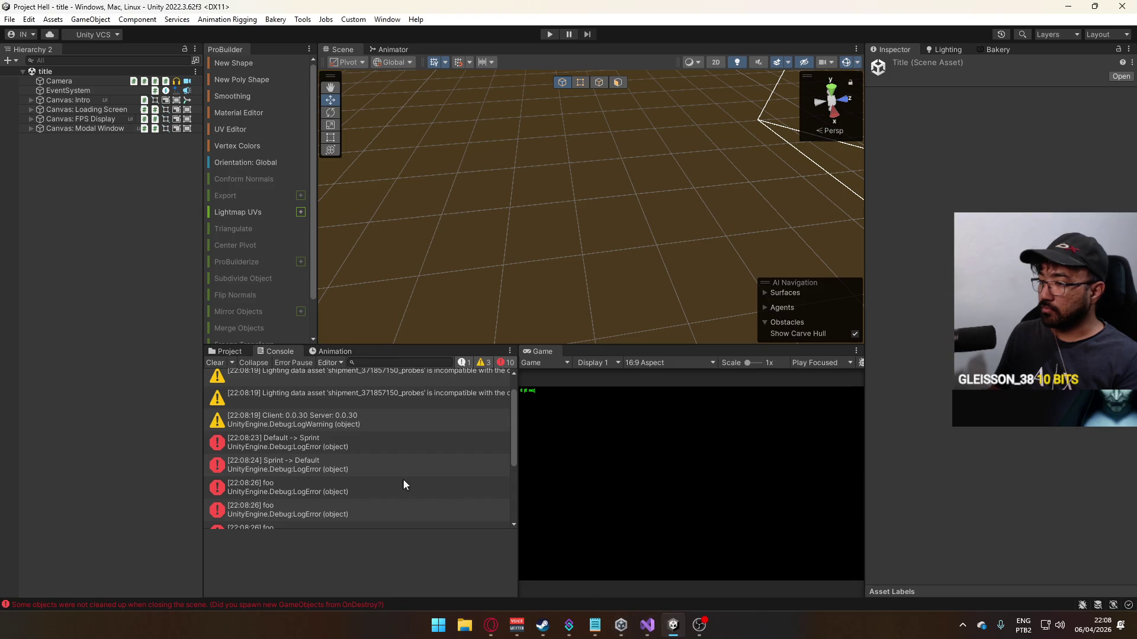
# Step: Clear the Console and set the Player Settings version to 0.0.31
pyautogui.scroll(-5, 328, 409)
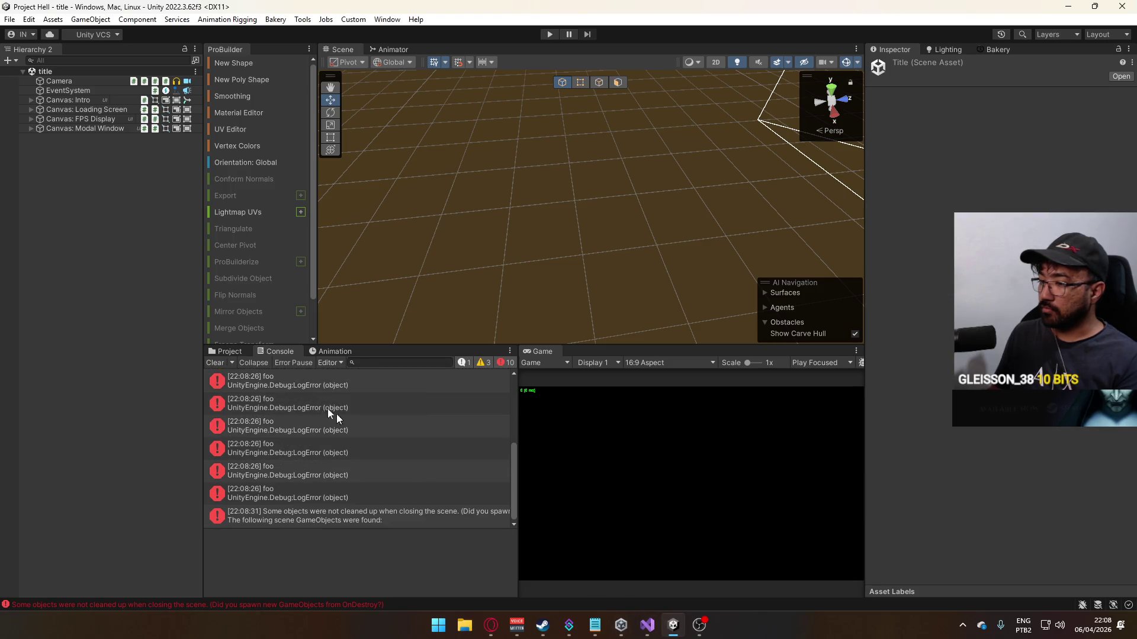
pyautogui.click(214, 363)
pyautogui.click(8, 20)
pyautogui.click(24, 167)
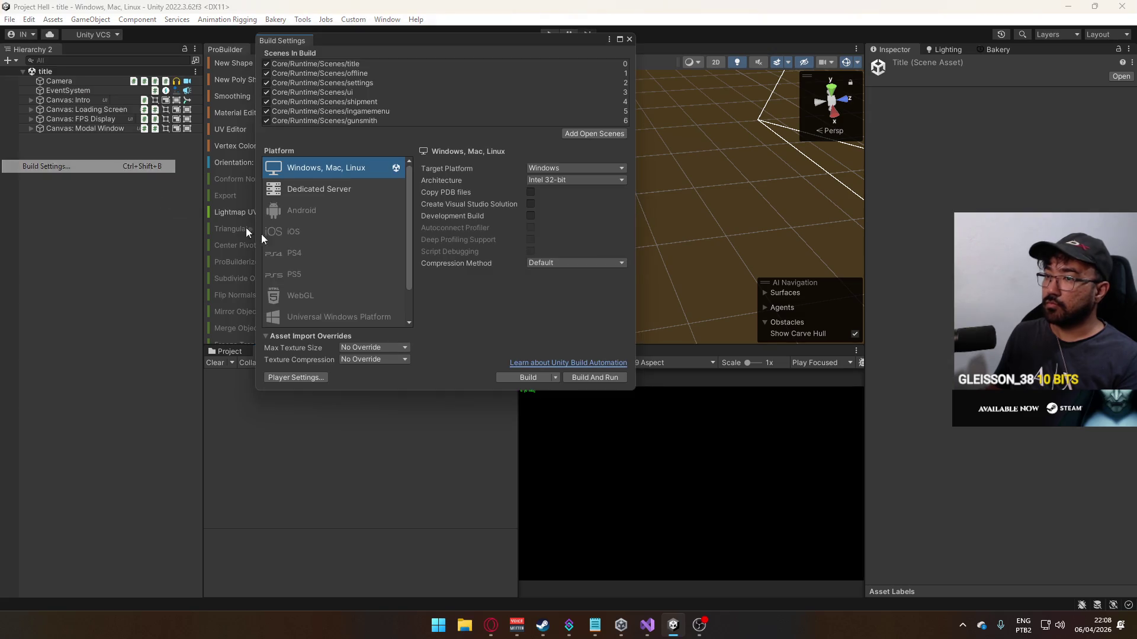
pyautogui.click(305, 379)
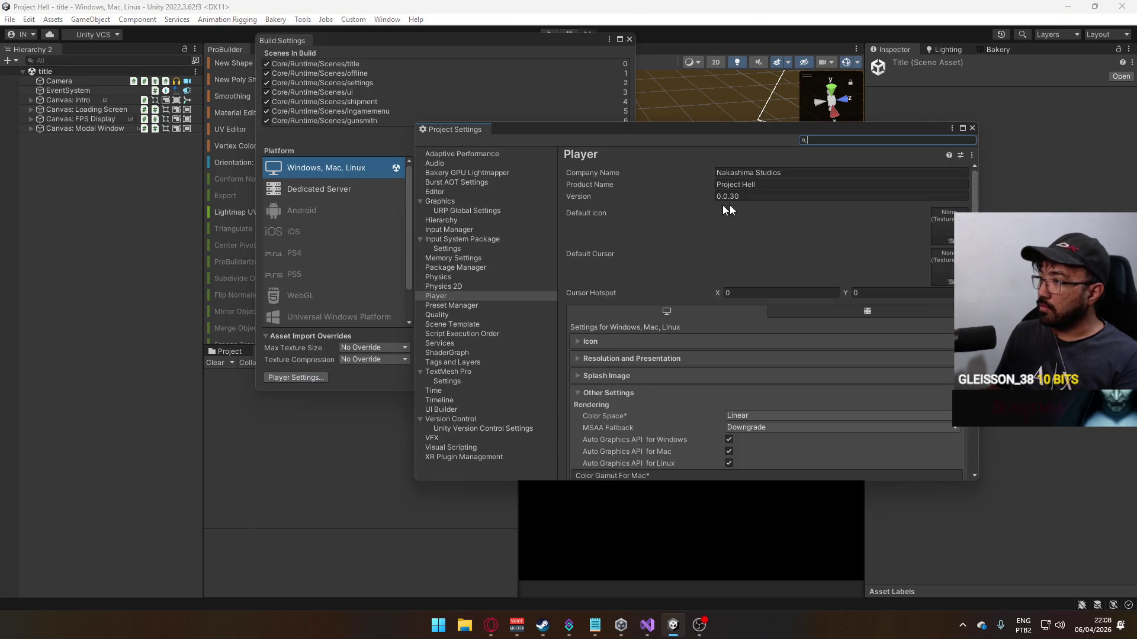
pyautogui.click(745, 201)
pyautogui.write('1')
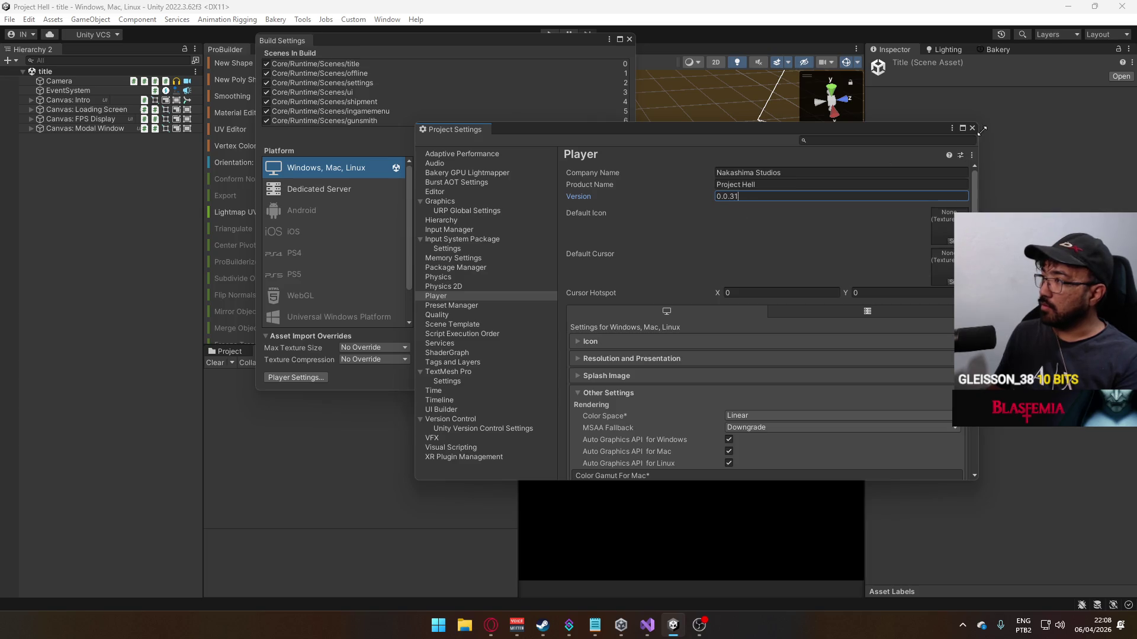
# Step: Close the Project Settings and Build Settings windows and switch to Opera's YouTube video
pyautogui.click(971, 128)
pyautogui.click(629, 39)
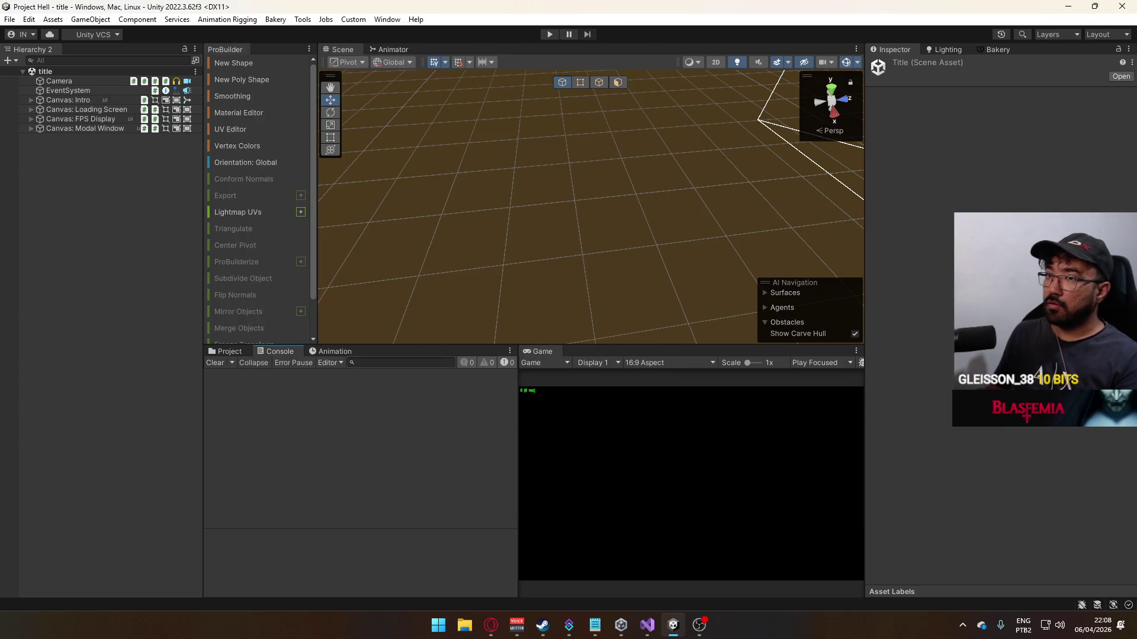
pyautogui.click(9, 18)
pyautogui.click(491, 625)
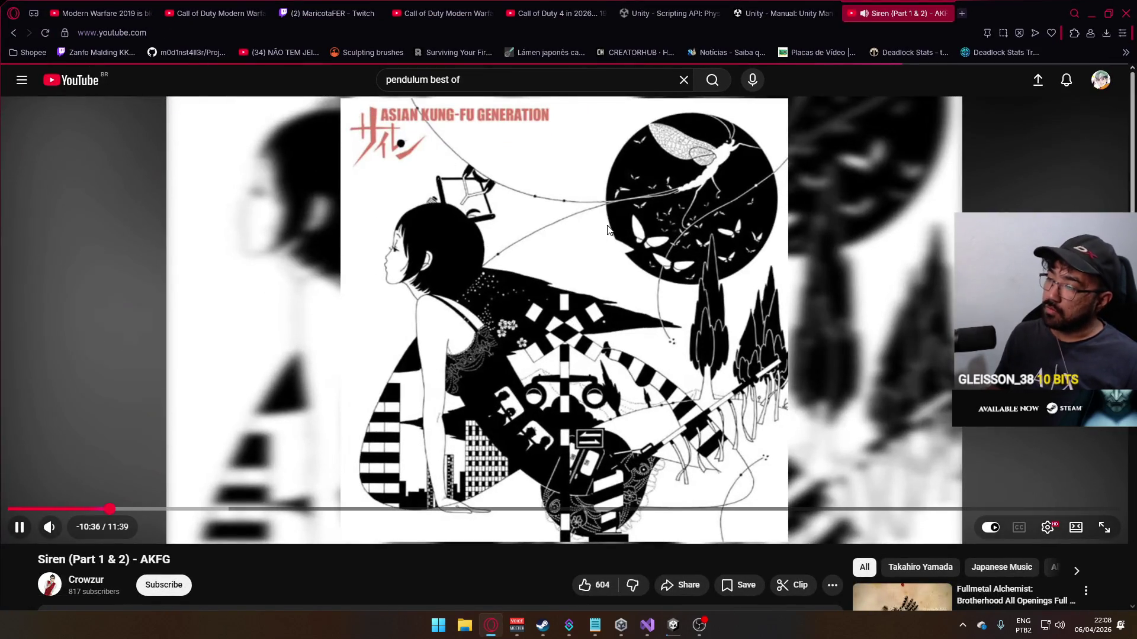
# Step: Go back to the YouTube home feed and scroll through the recommendations
pyautogui.hotkey('alt', 'Left')
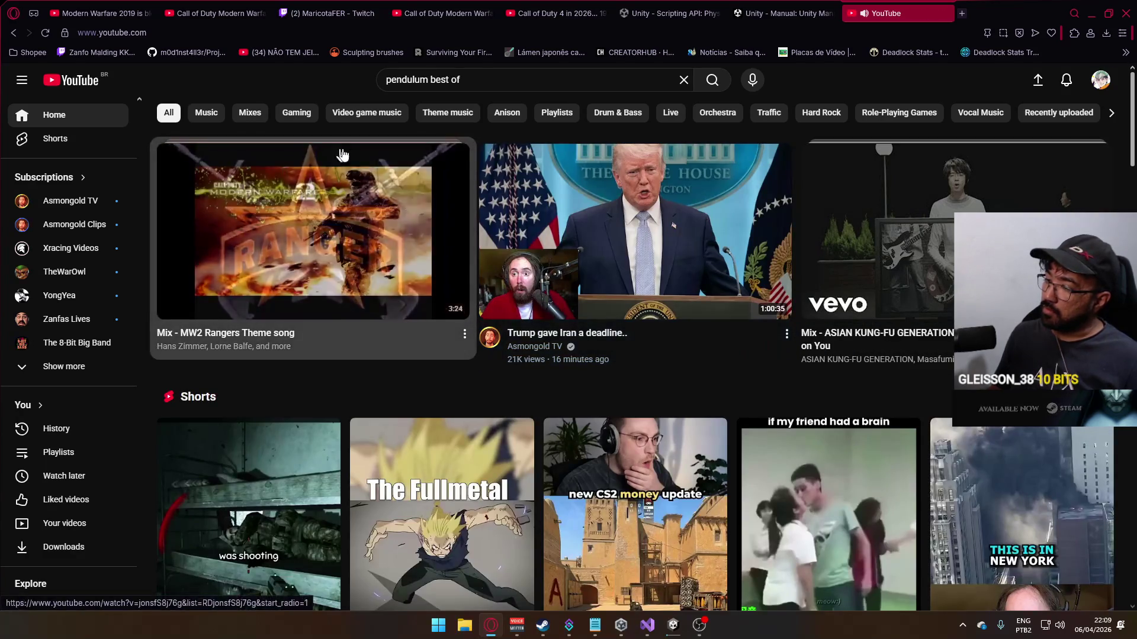
pyautogui.scroll(-3, 342, 155)
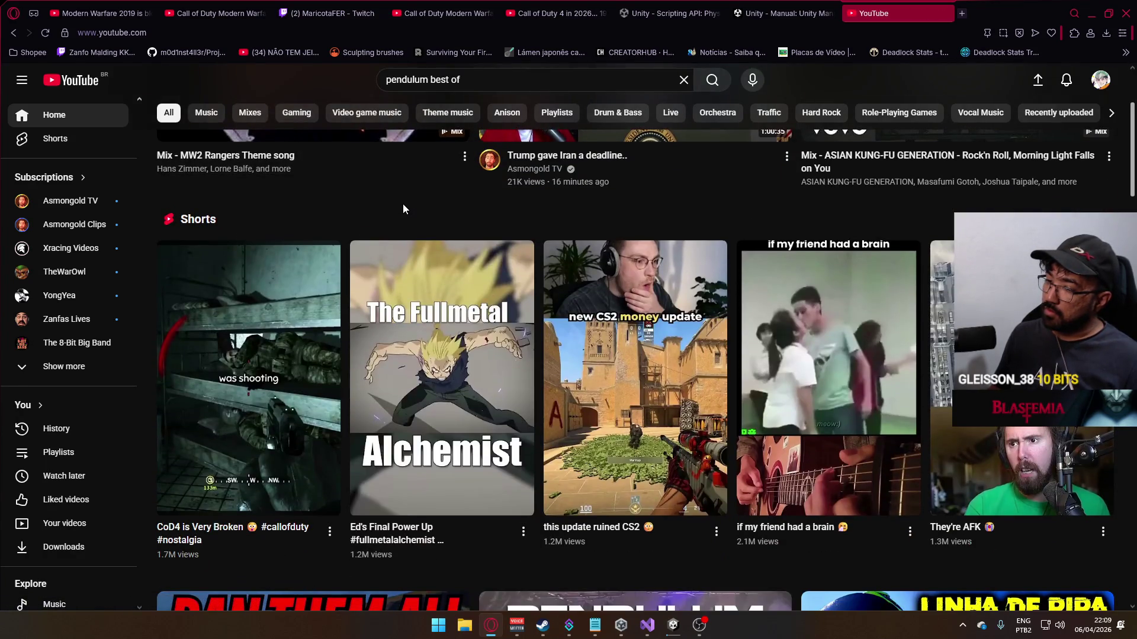
pyautogui.scroll(-4, 403, 205)
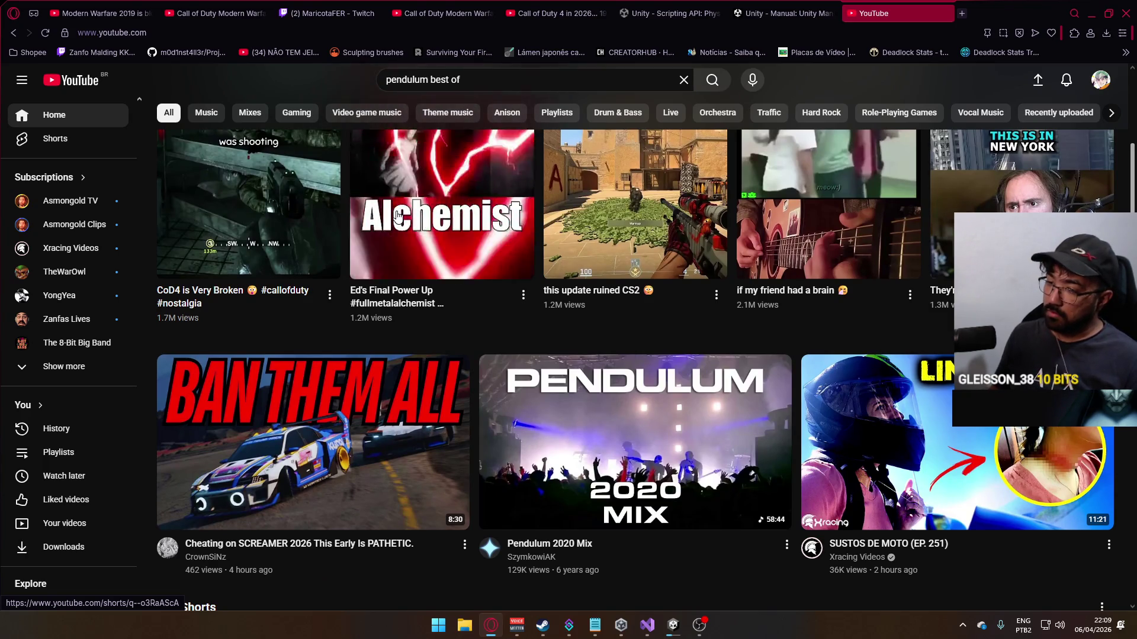
pyautogui.scroll(-2, 404, 274)
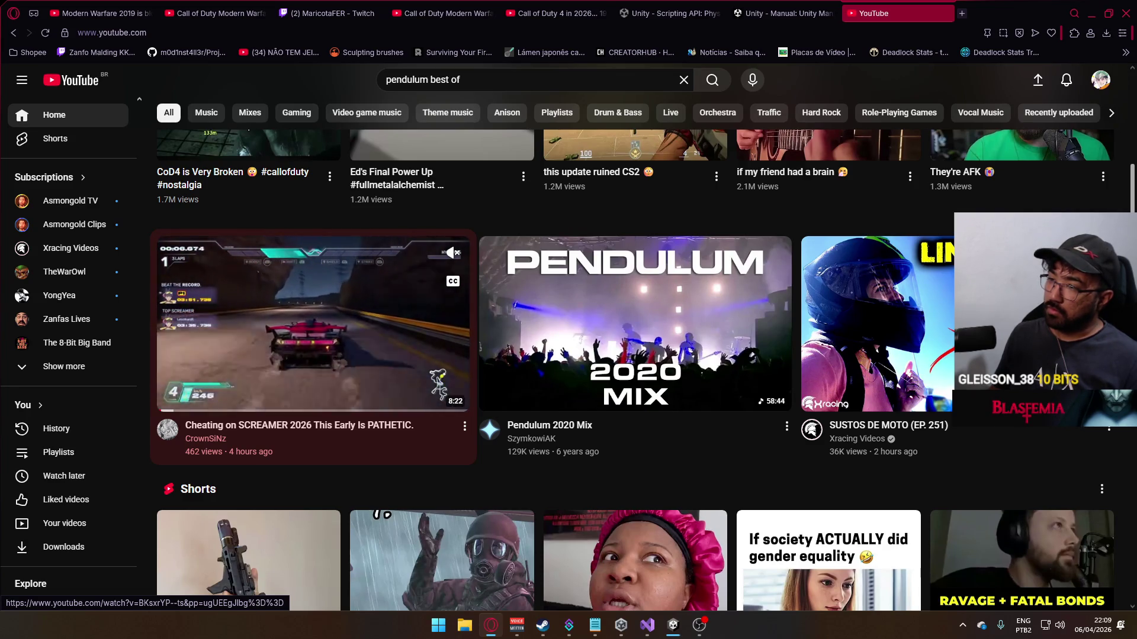
pyautogui.scroll(-4, 414, 288)
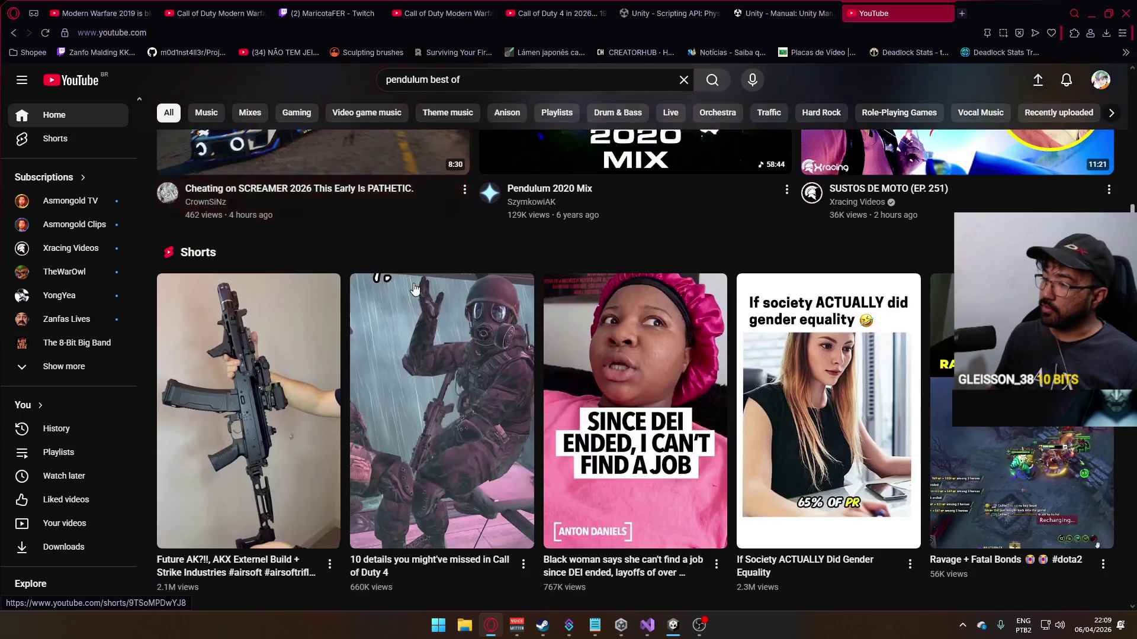
pyautogui.moveTo(436, 335)
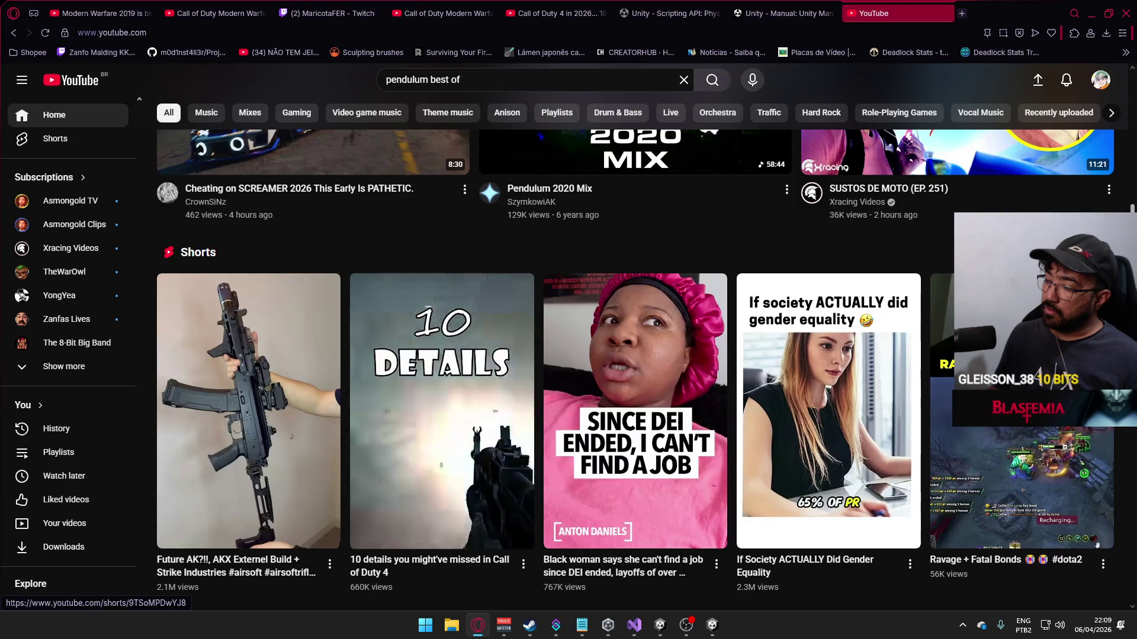
pyautogui.scroll(-2, 225, 273)
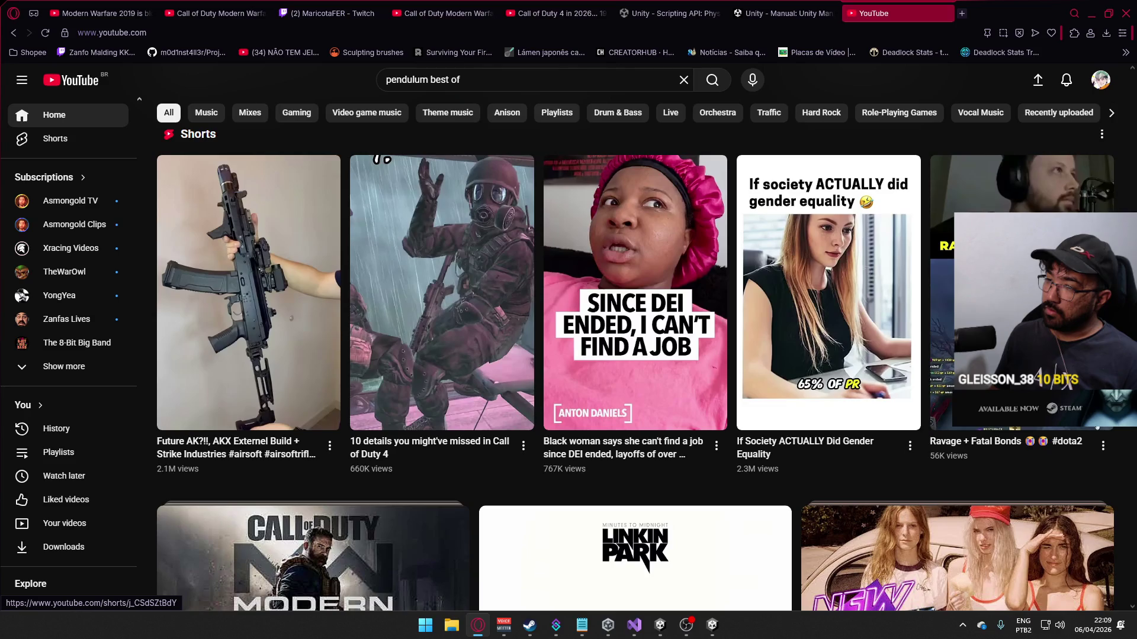
pyautogui.scroll(-8, 230, 268)
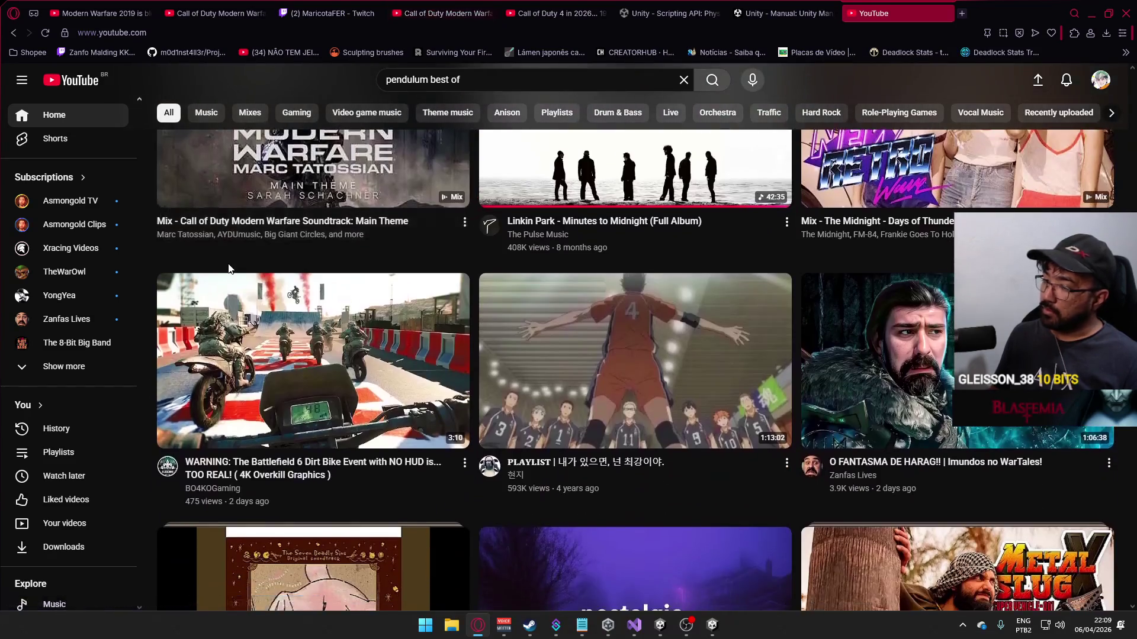
pyautogui.moveTo(270, 320)
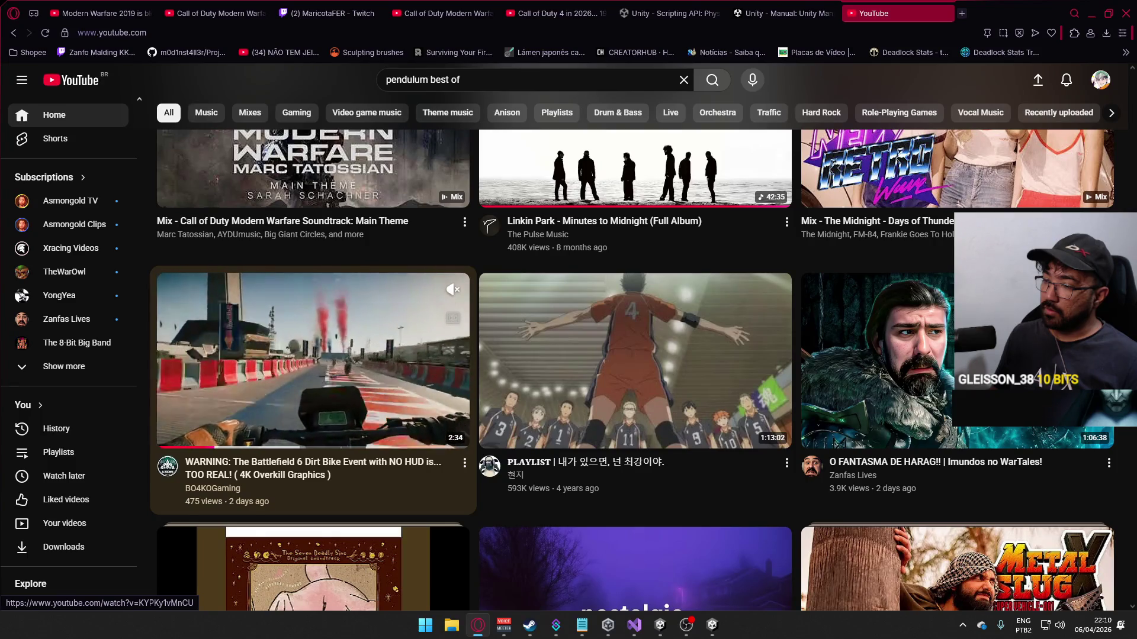
pyautogui.scroll(-8, 304, 311)
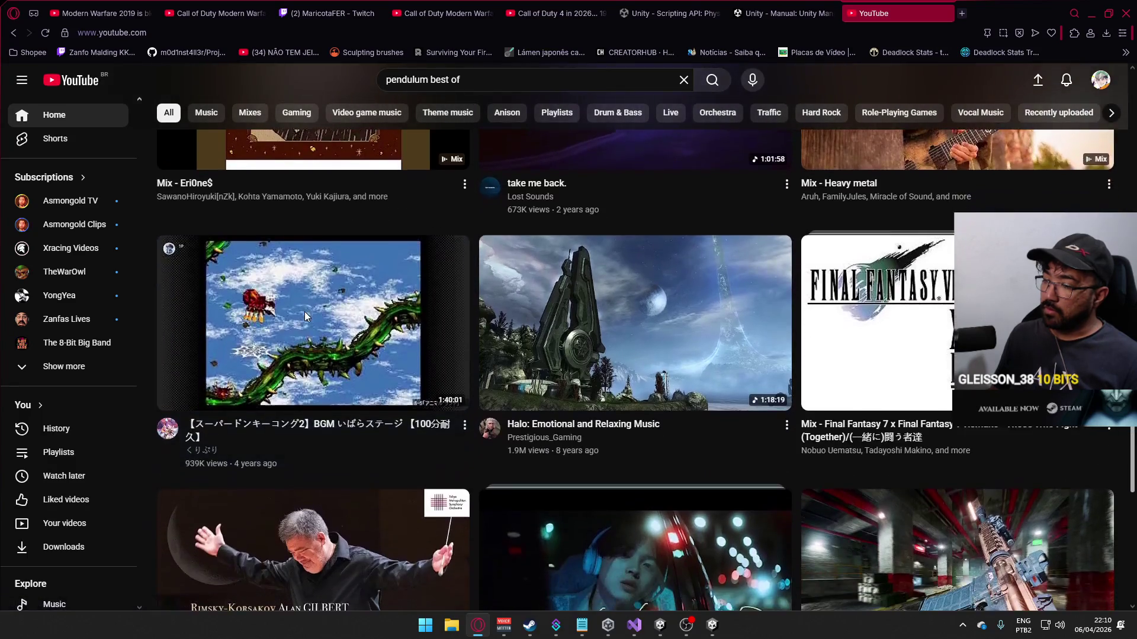
pyautogui.scroll(-9, 304, 311)
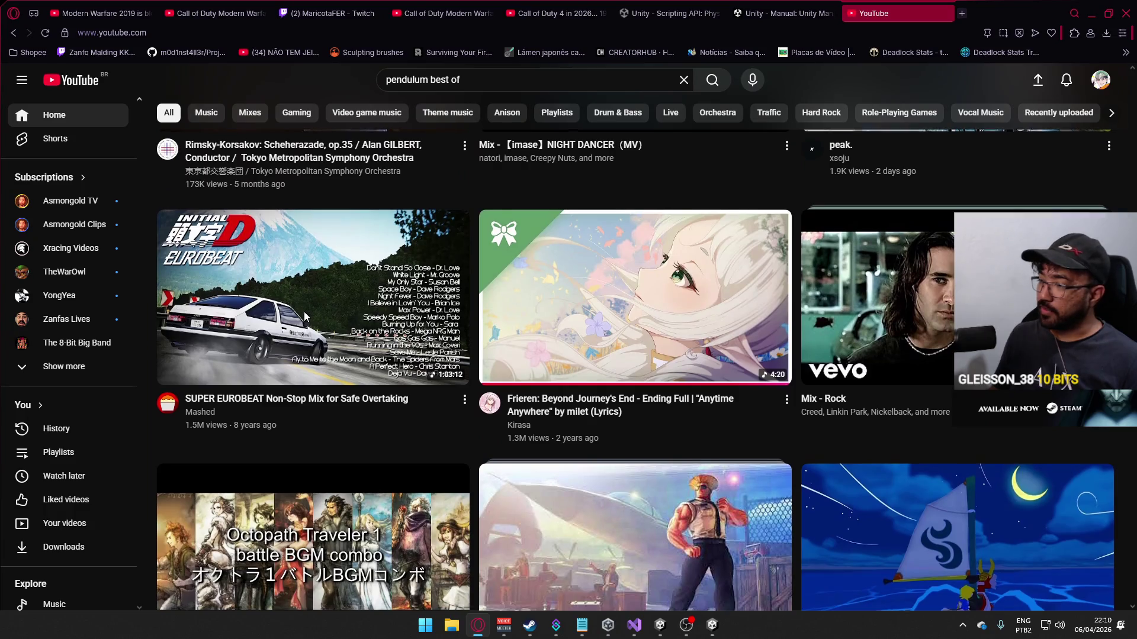
pyautogui.scroll(-5, 303, 312)
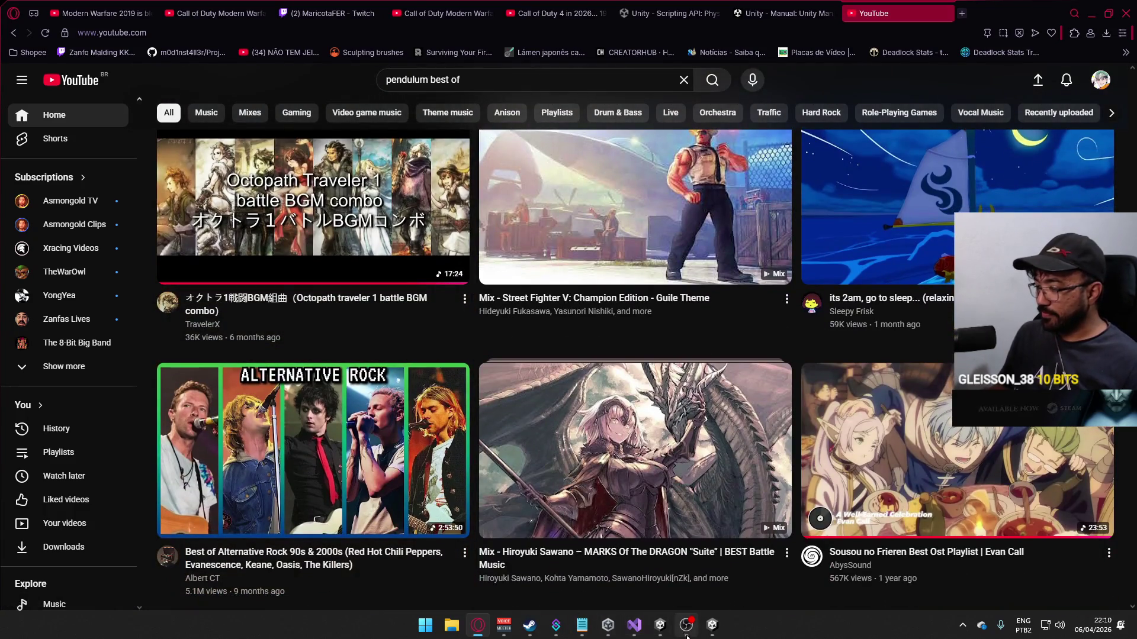
# Step: Start Unity's play mode, browse more recommendations, then minimize the browser to reveal the editor
pyautogui.click(660, 627)
pyautogui.click(550, 34)
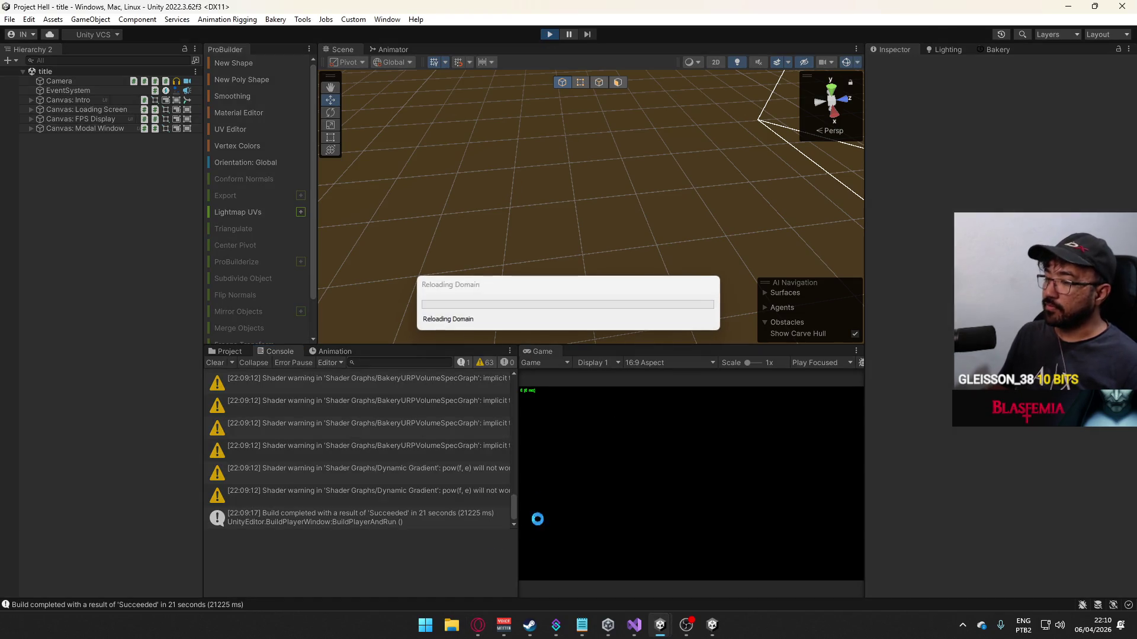
pyautogui.click(478, 626)
pyautogui.scroll(-4, 509, 449)
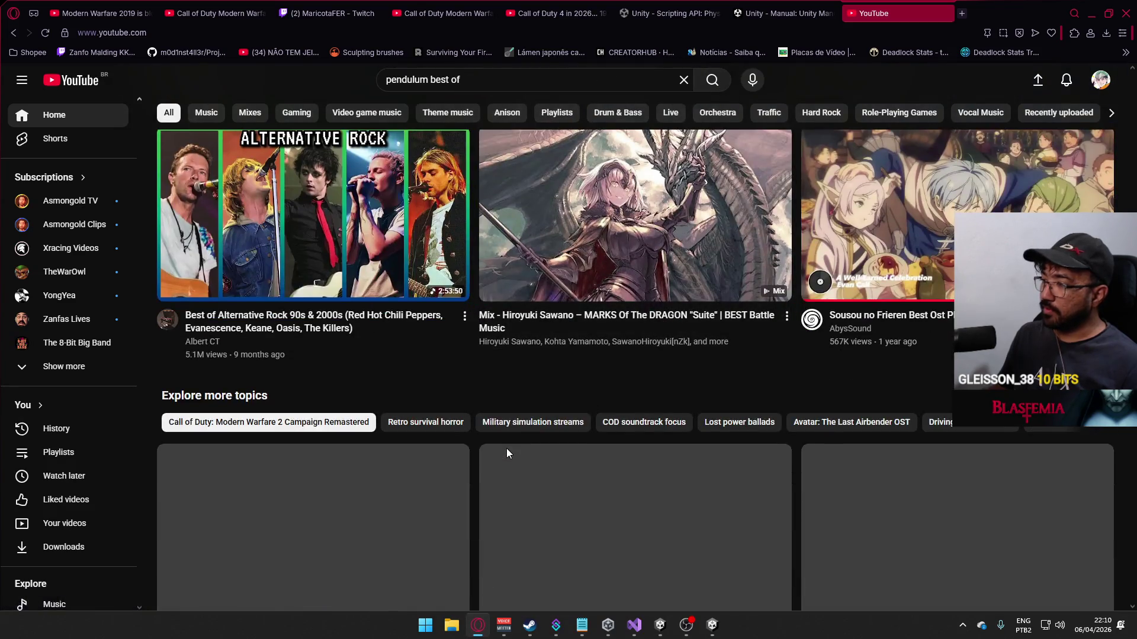
pyautogui.scroll(-4, 476, 436)
pyautogui.scroll(-8, 474, 436)
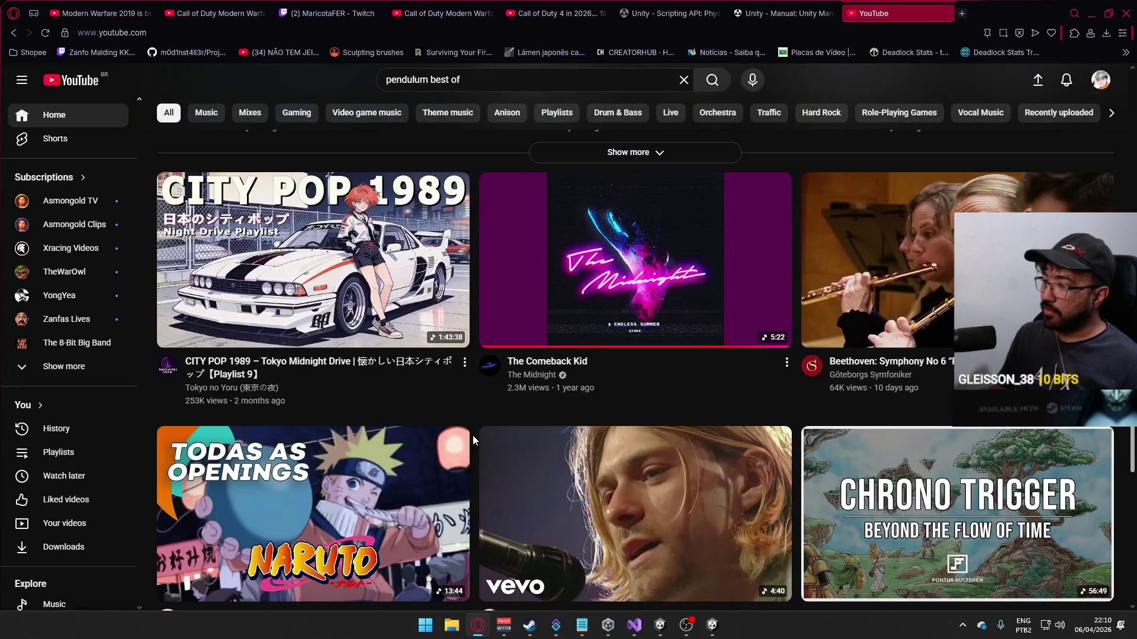
pyautogui.scroll(-4, 473, 435)
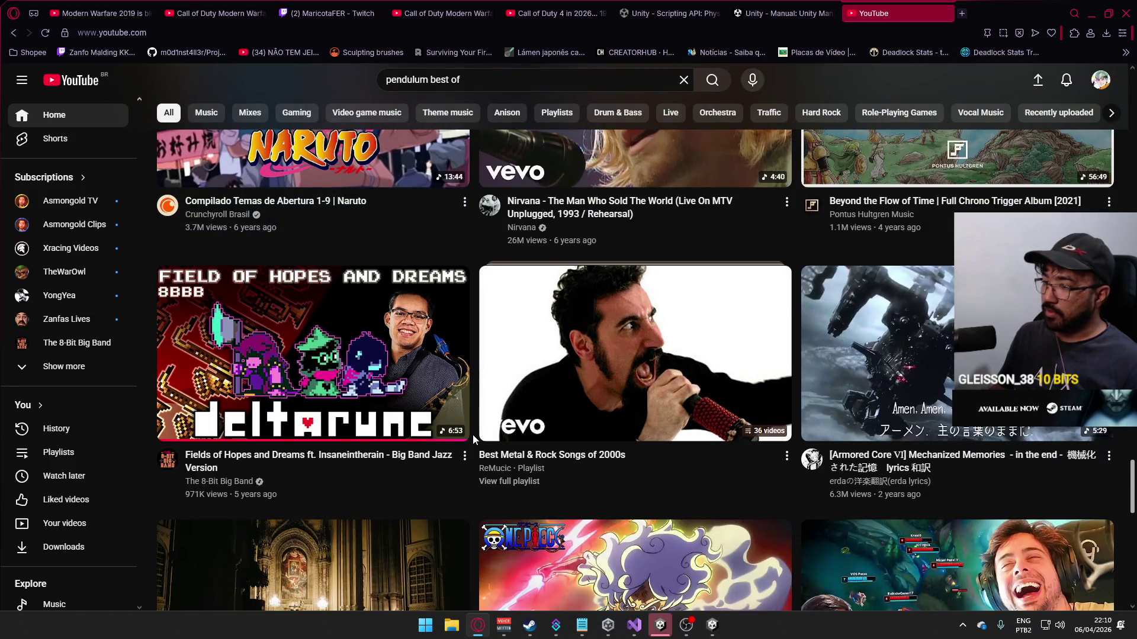
pyautogui.scroll(-3, 473, 435)
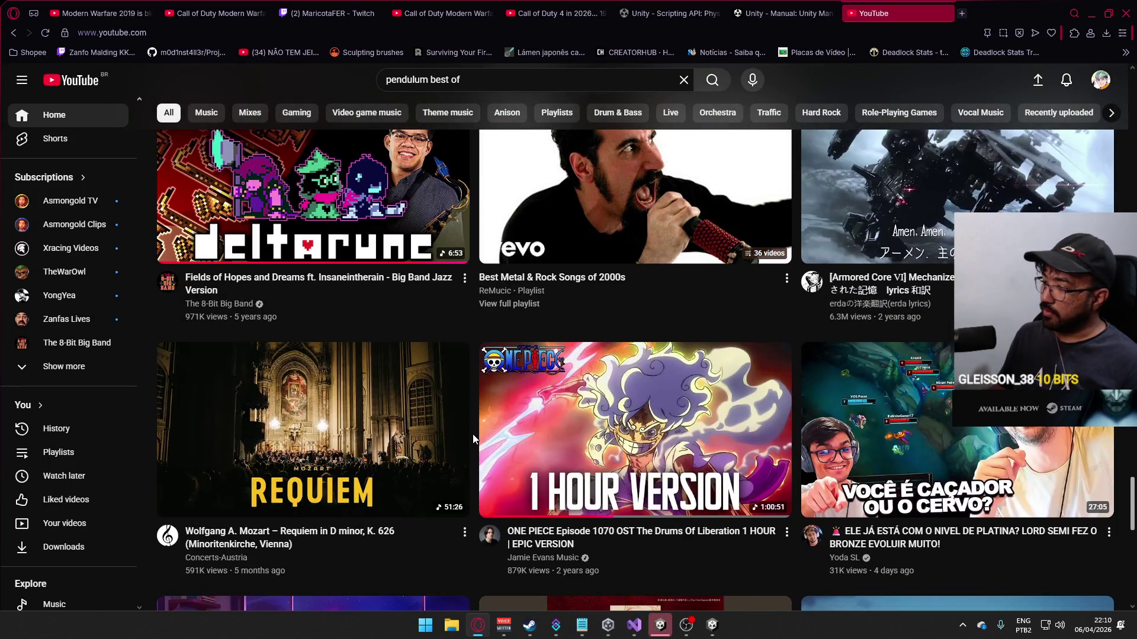
pyautogui.scroll(-6, 472, 435)
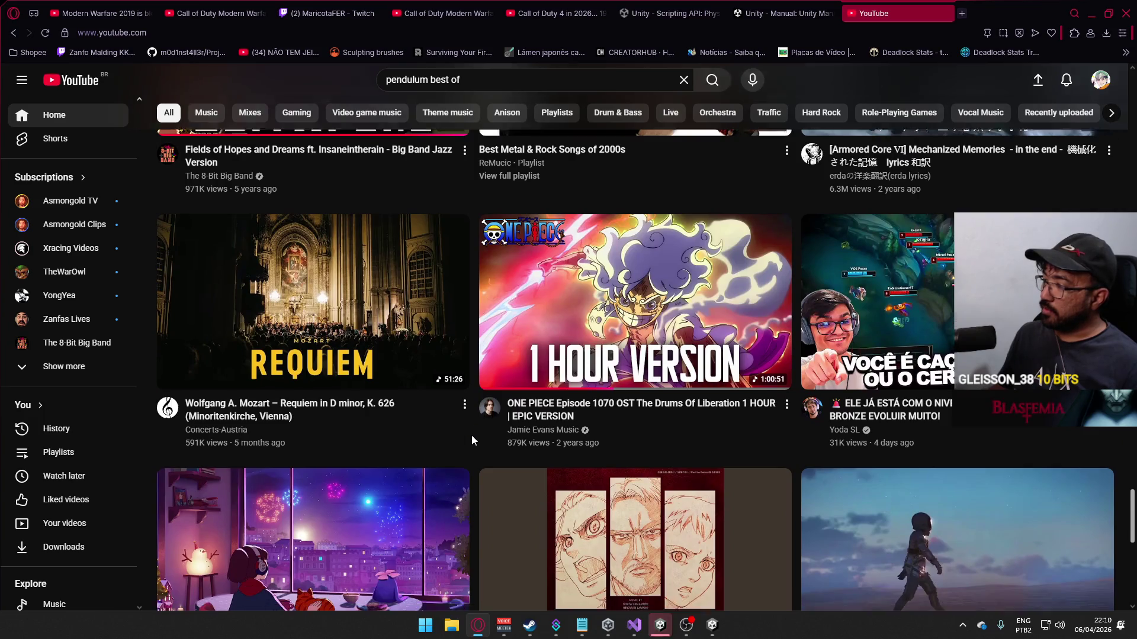
pyautogui.scroll(-3, 471, 435)
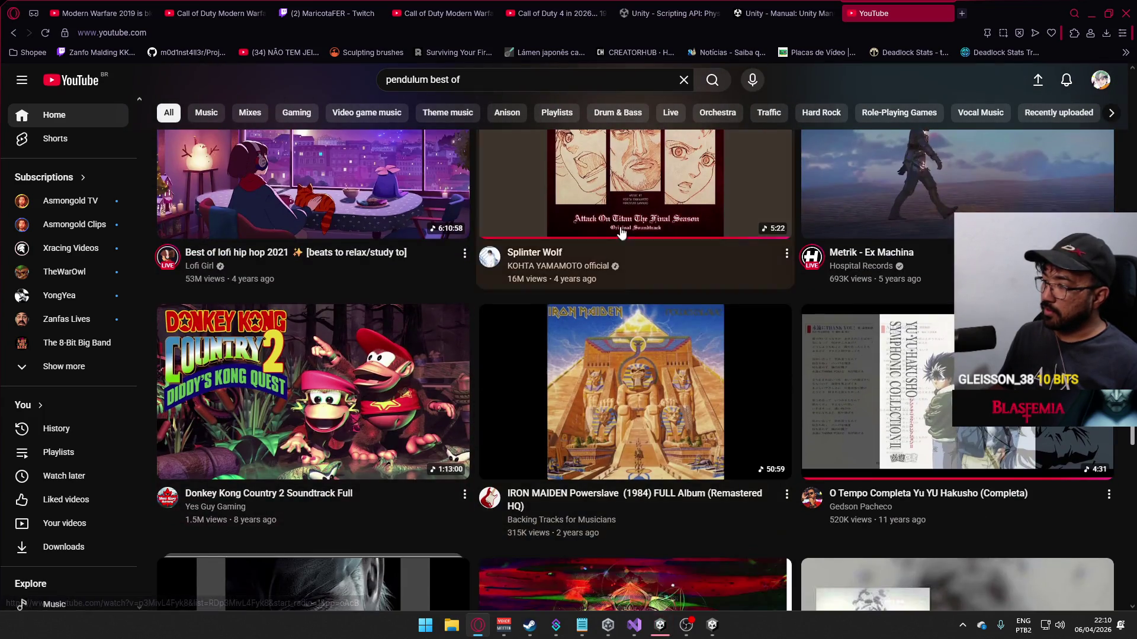
pyautogui.click(1092, 13)
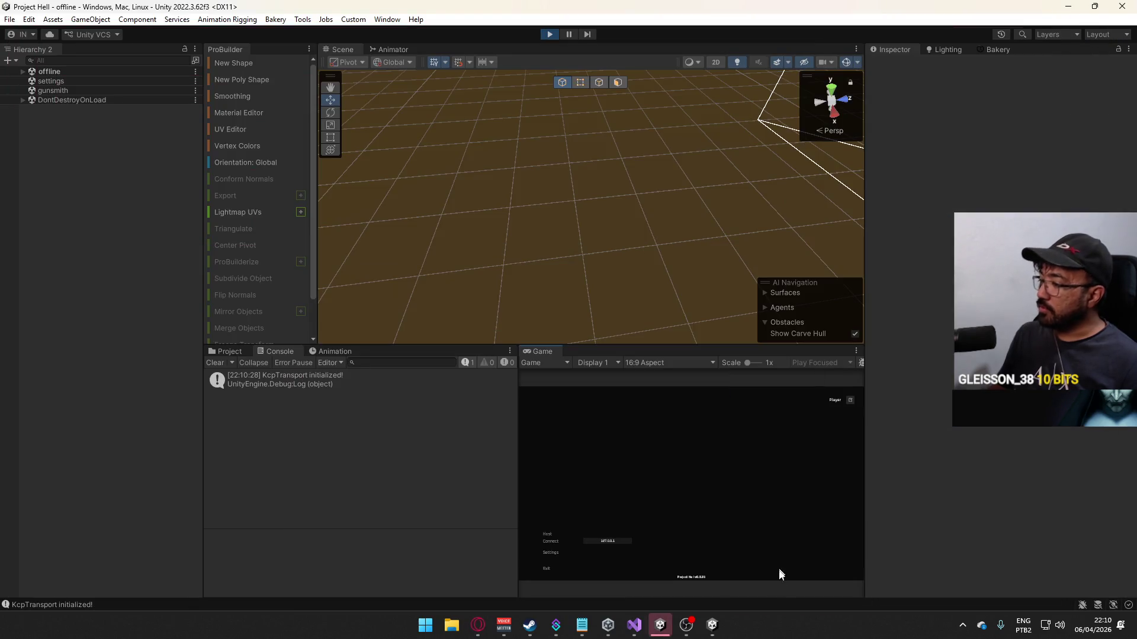
# Step: Host a match from the editor's game and connect the built game to 127.0.0.1
pyautogui.click(711, 626)
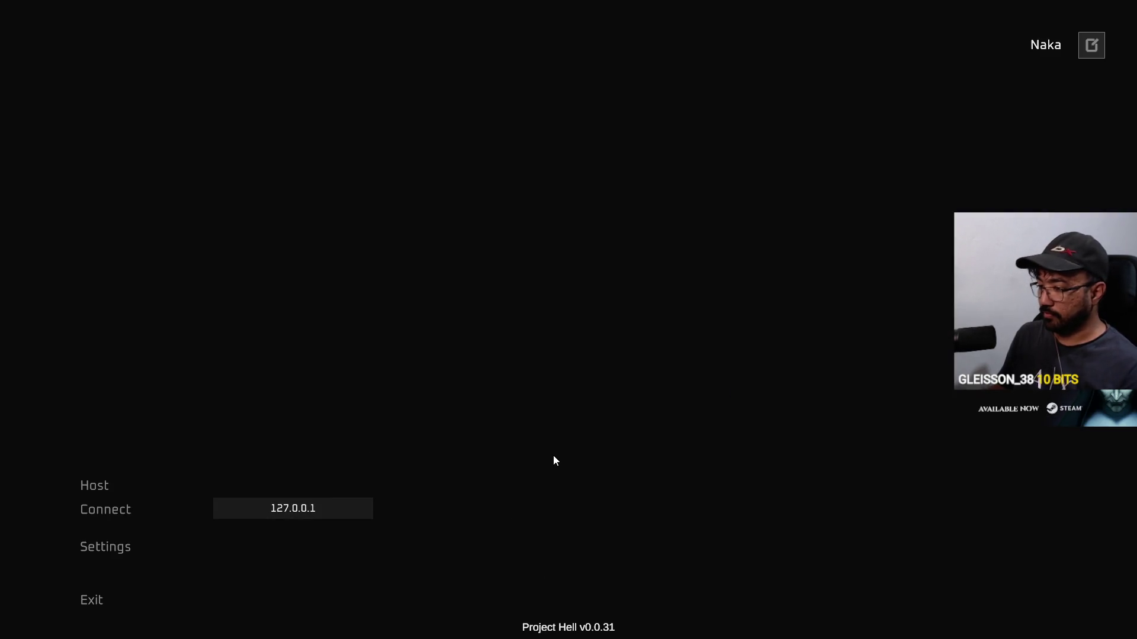
pyautogui.hotkey('alt', 'Tab')
pyautogui.click(551, 535)
pyautogui.hotkey('alt', 'Tab')
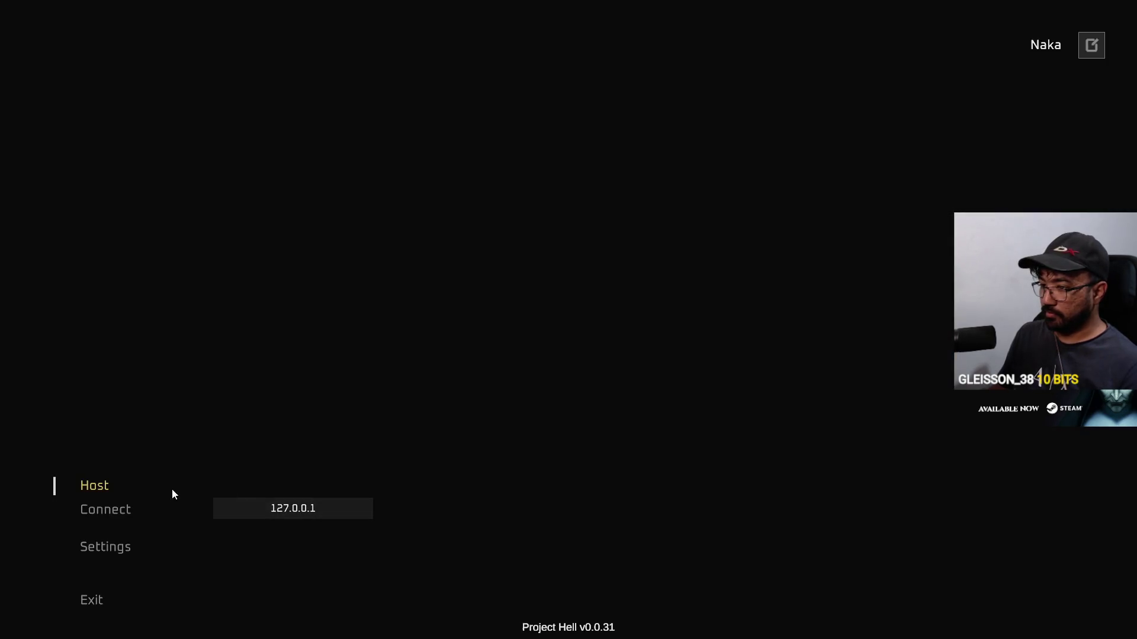
pyautogui.click(328, 517)
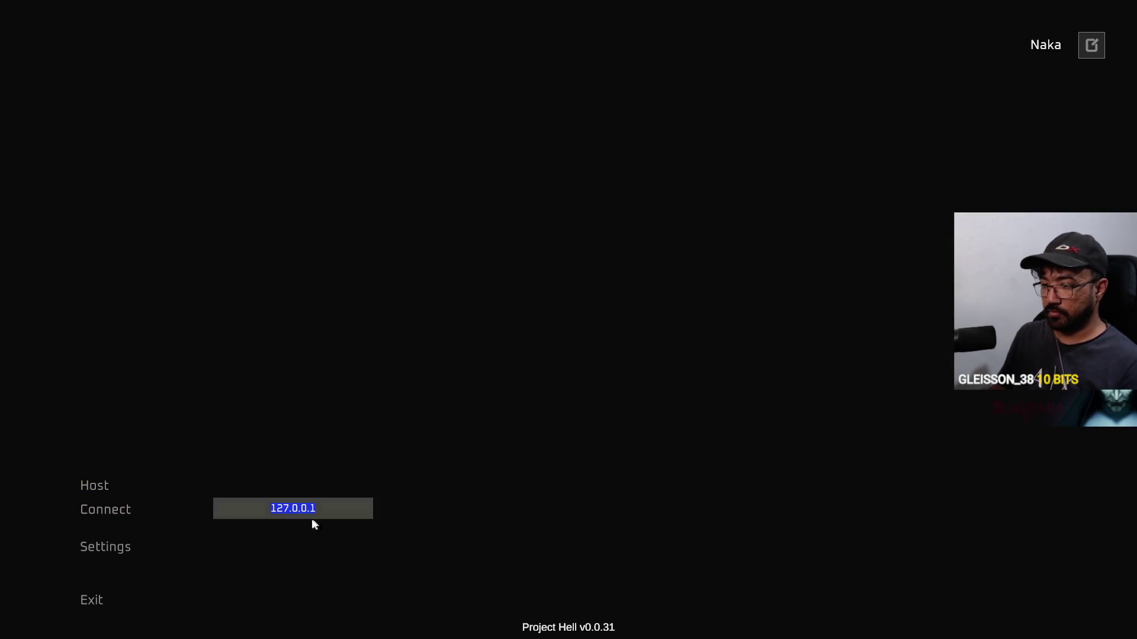
pyautogui.click(112, 513)
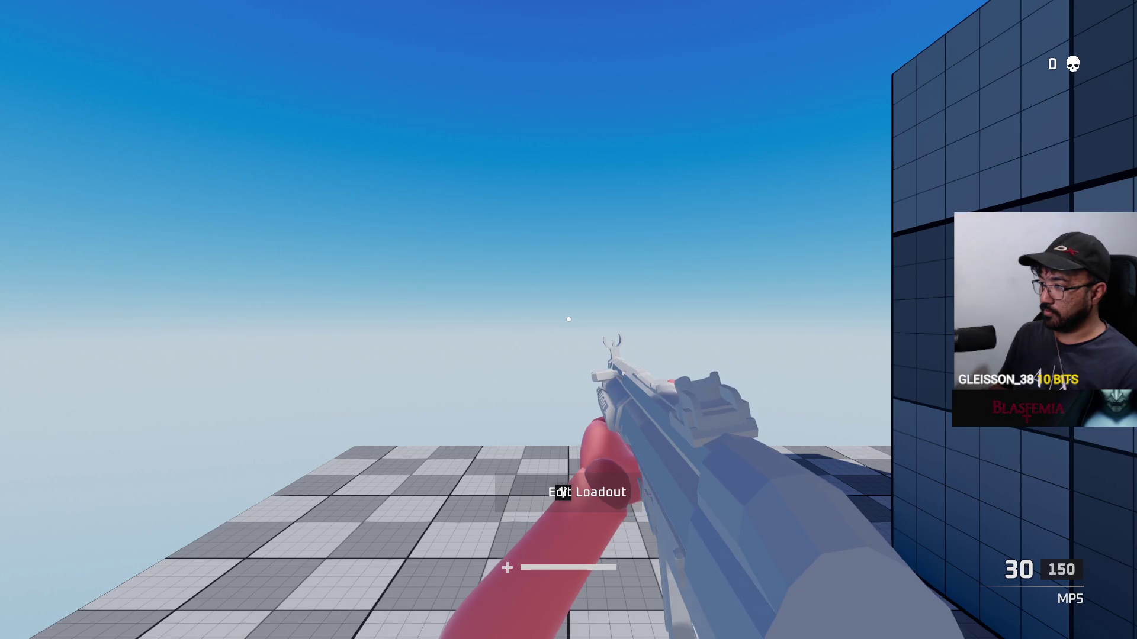
pyautogui.hotkey('alt', 'Tab')
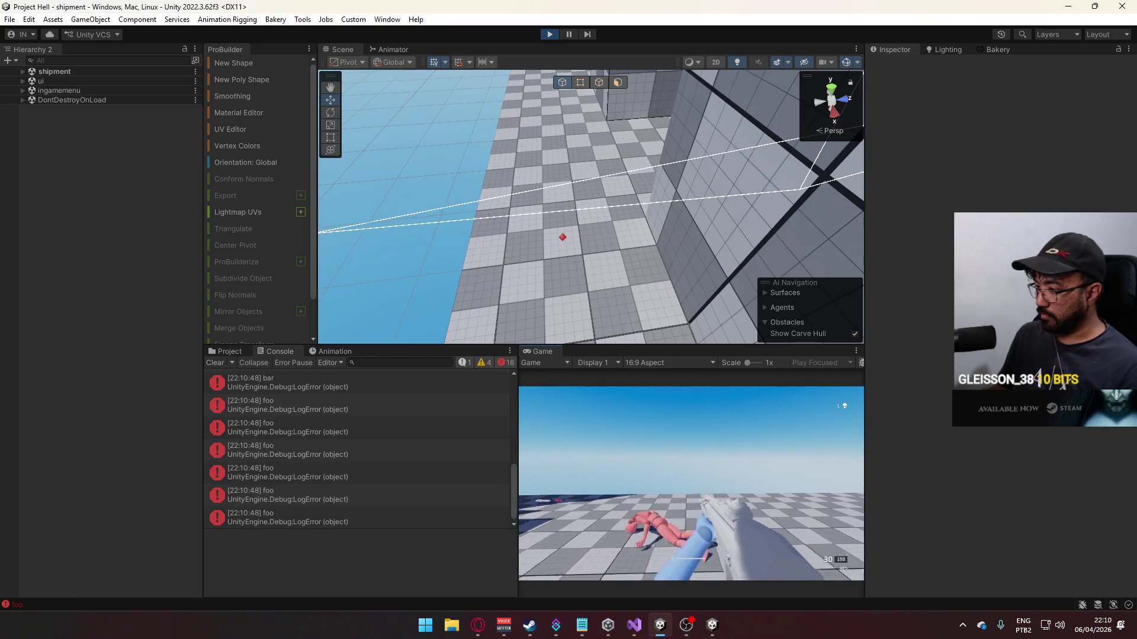
# Step: Maximize the Game view for the playtest
pyautogui.press('super')
pyautogui.press('super')
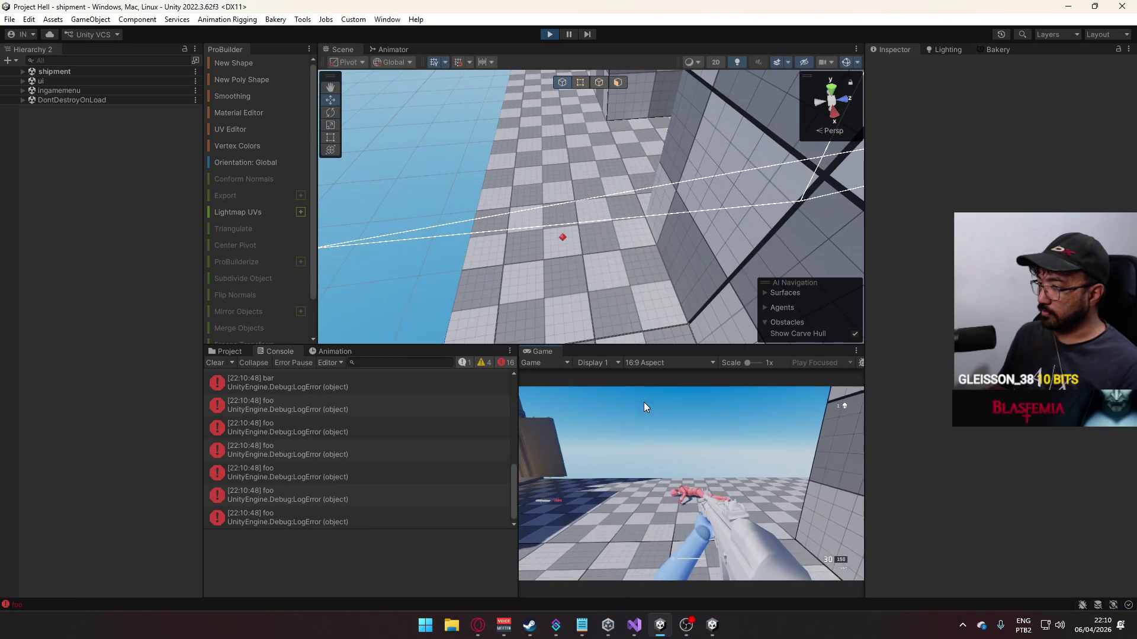
pyautogui.rightClick(550, 351)
pyautogui.click(577, 389)
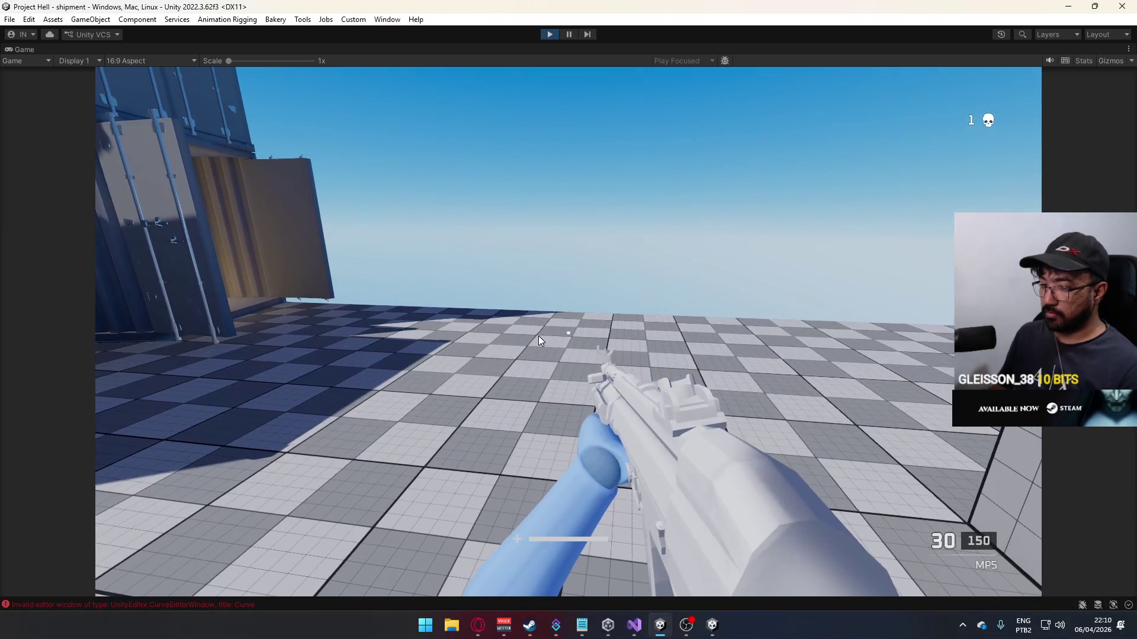
# Step: Walk through the shipment map's container corridors past the blue enemy
pyautogui.press('w')
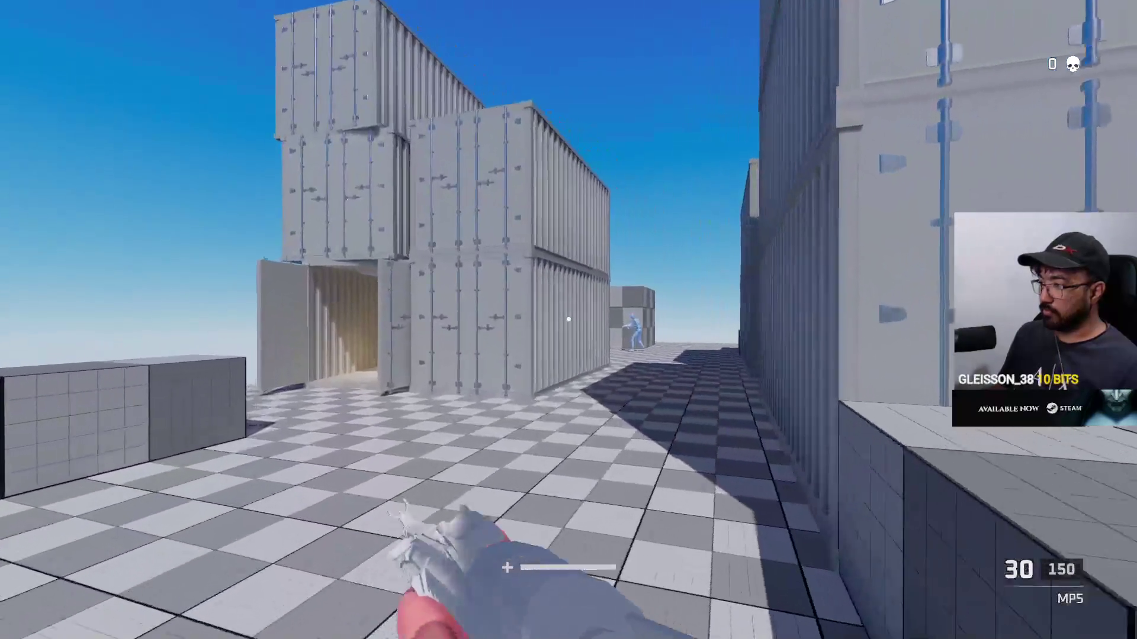
pyautogui.press('w')
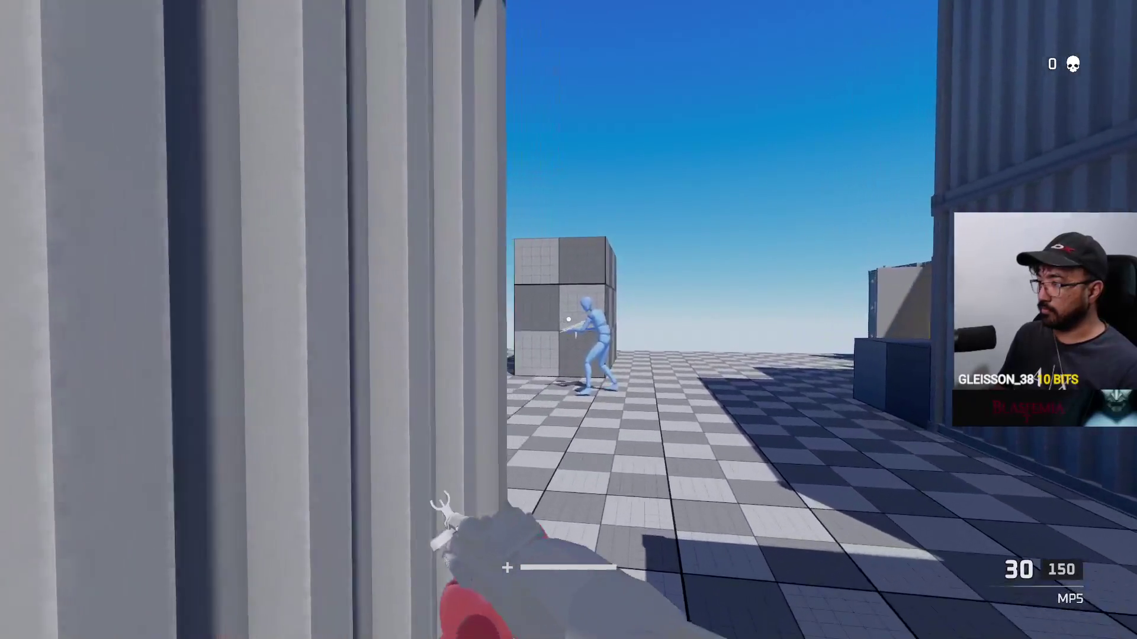
pyautogui.press('w')
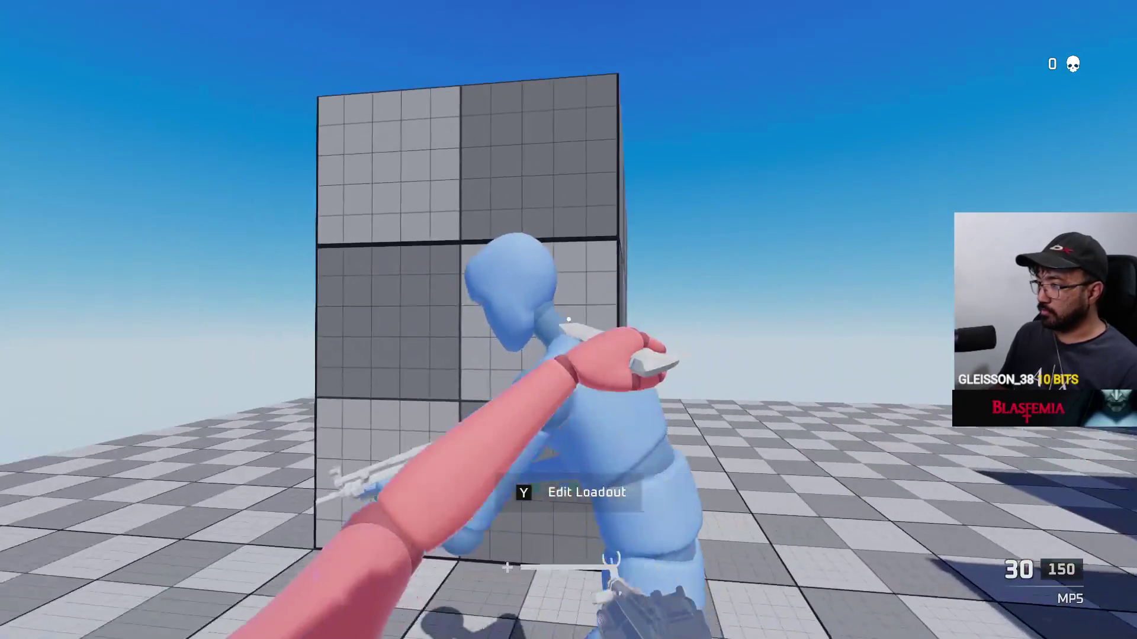
pyautogui.press('w')
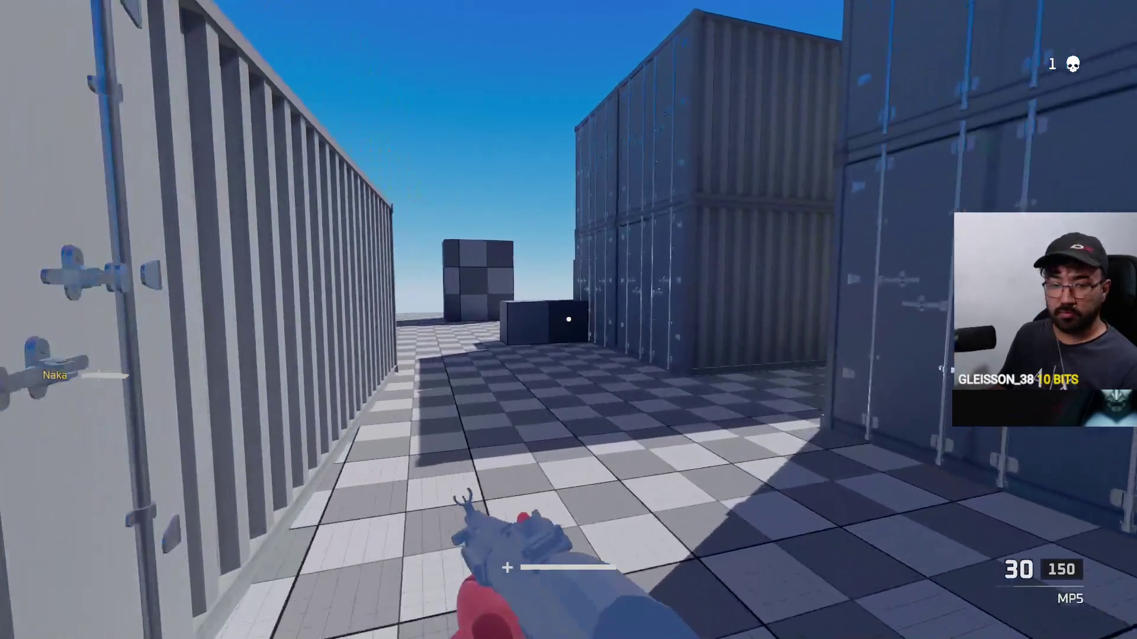
pyautogui.press('w')
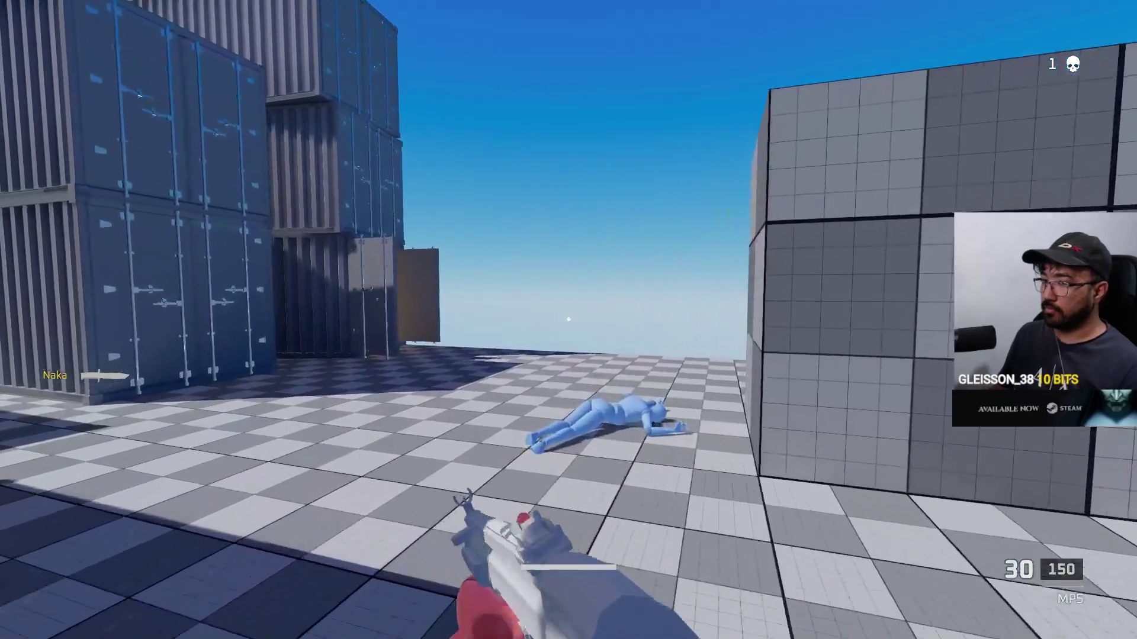
pyautogui.press('w')
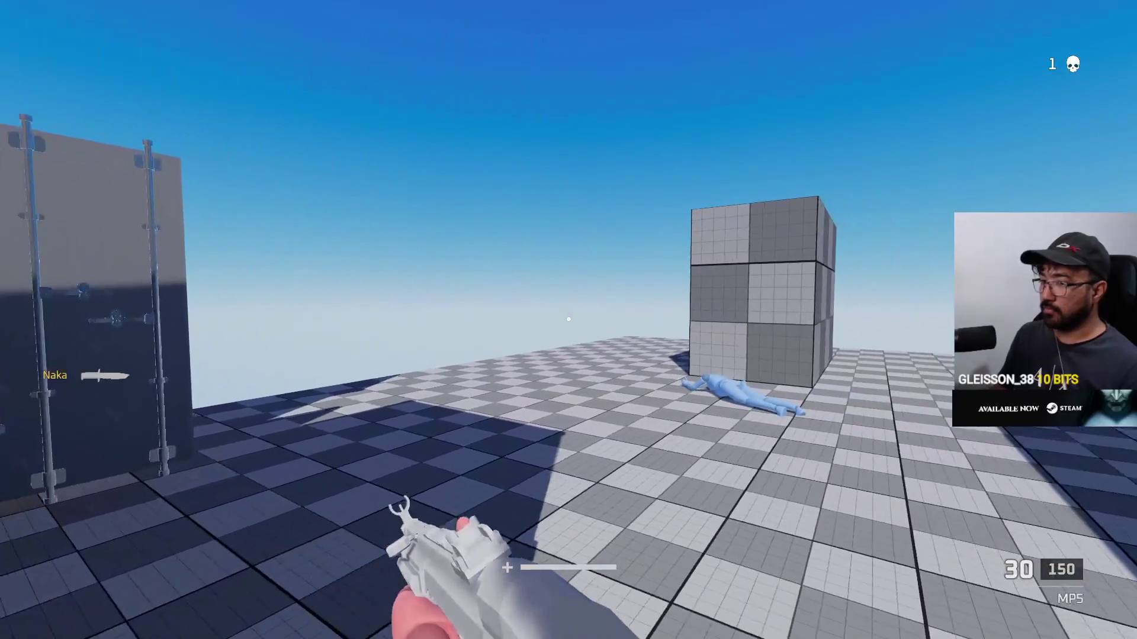
pyautogui.press('w')
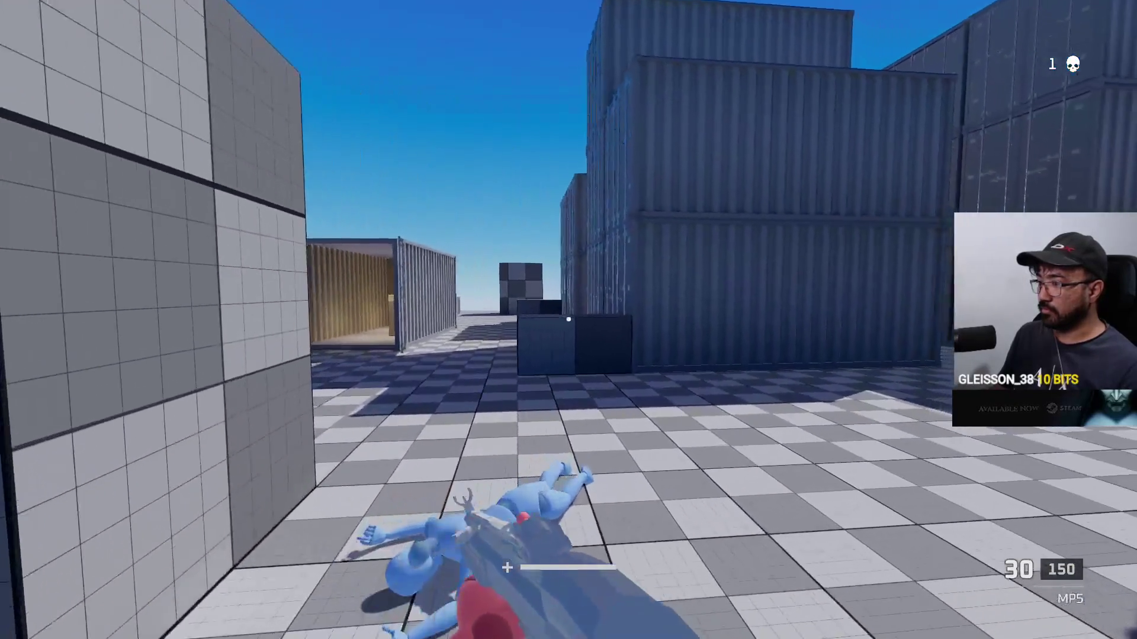
pyautogui.press('w')
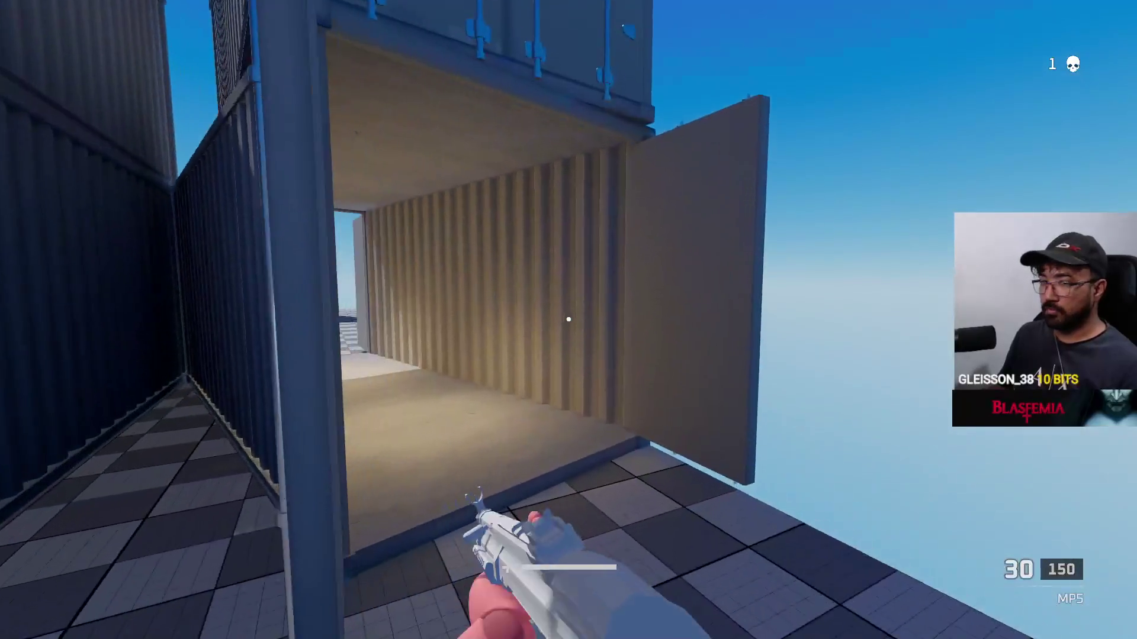
pyautogui.press('w')
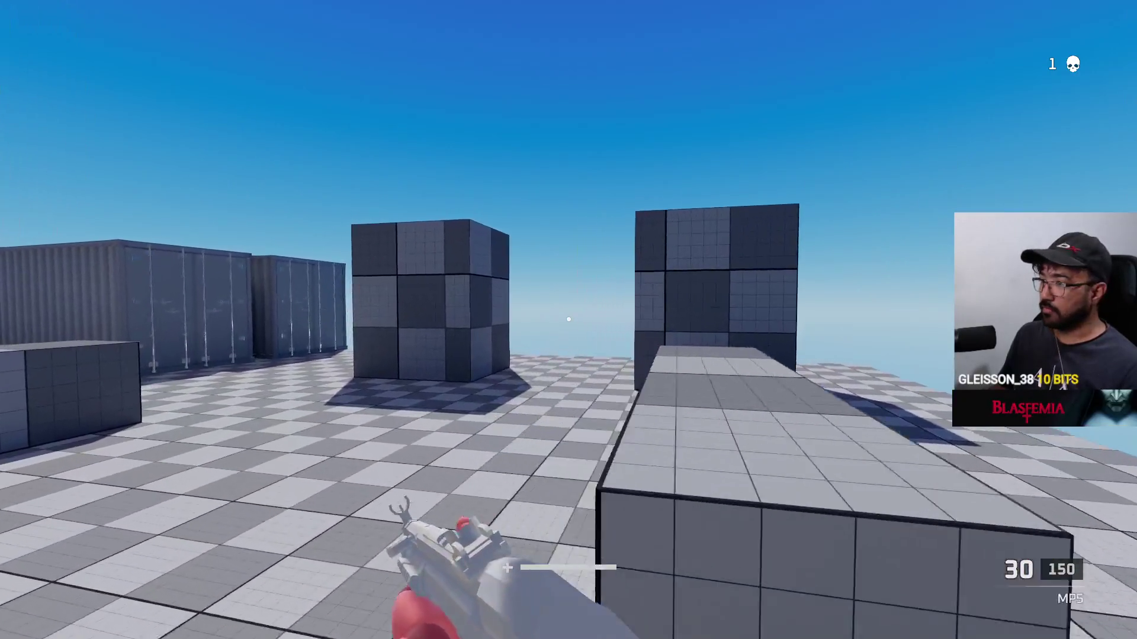
pyautogui.press('w')
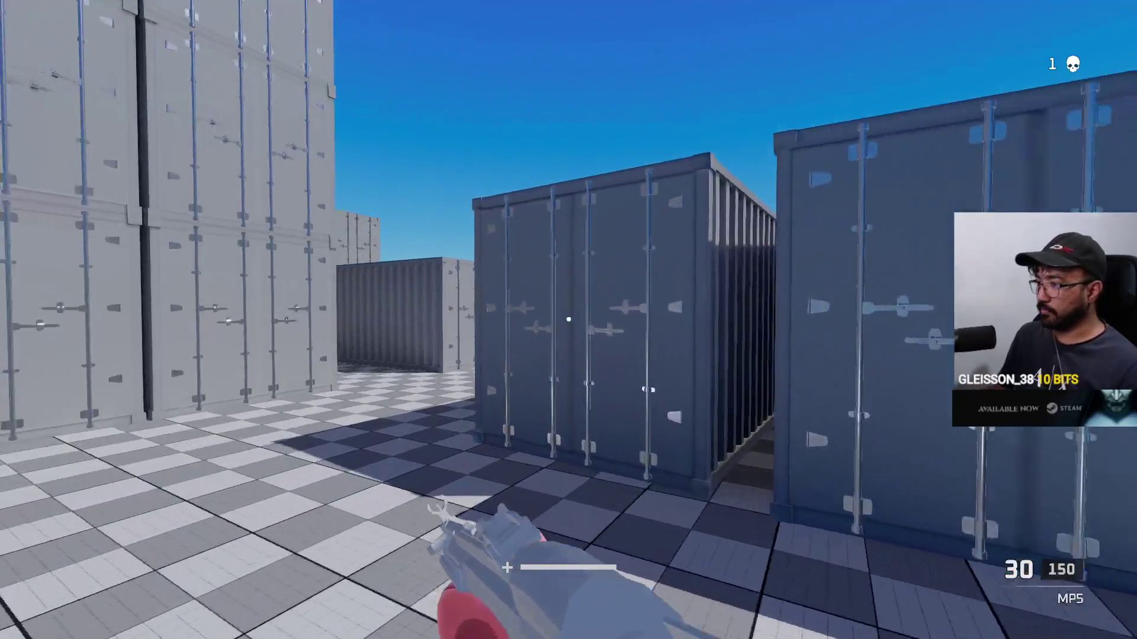
pyautogui.press('w')
# Step: Fire the MP5, punch a character, and reload while moving around the containers
pyautogui.click(568, 320)
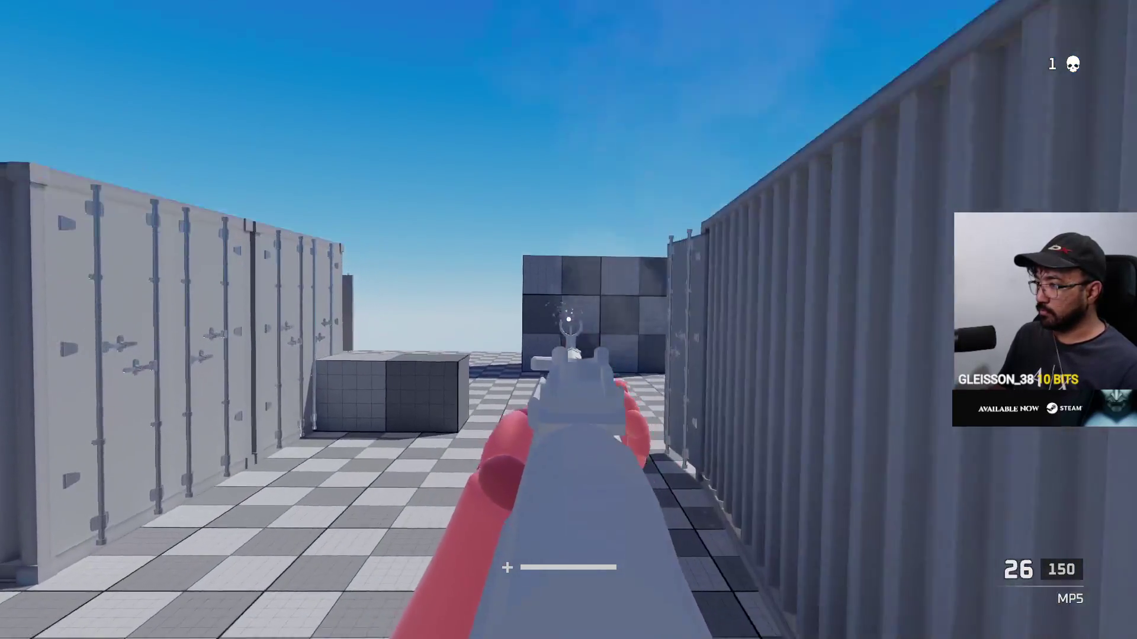
pyautogui.press('w')
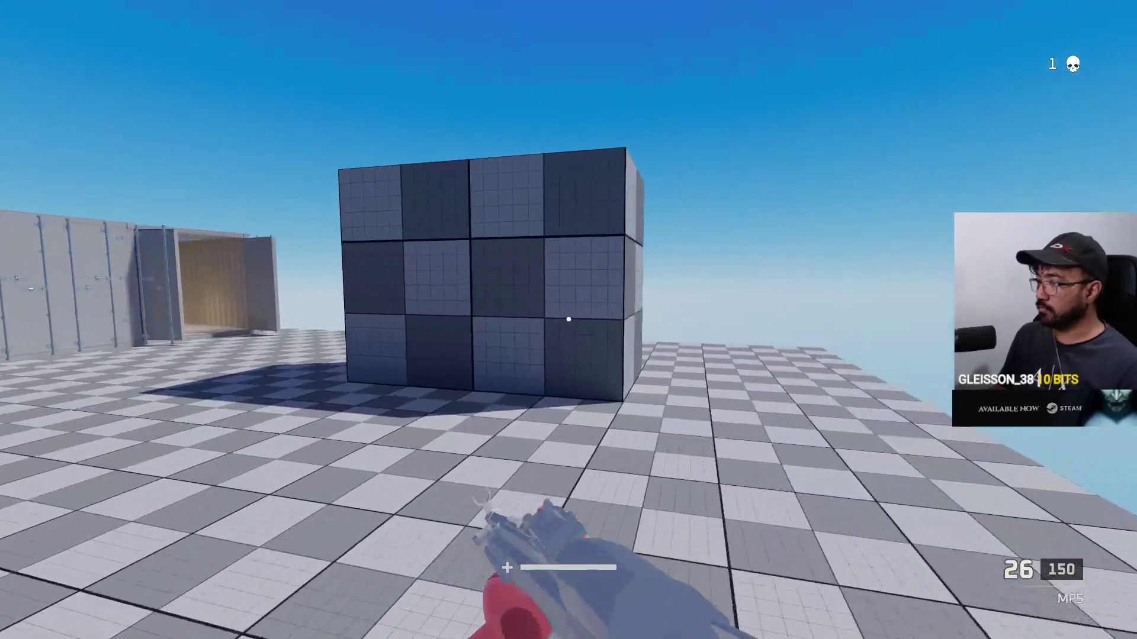
pyautogui.press('a')
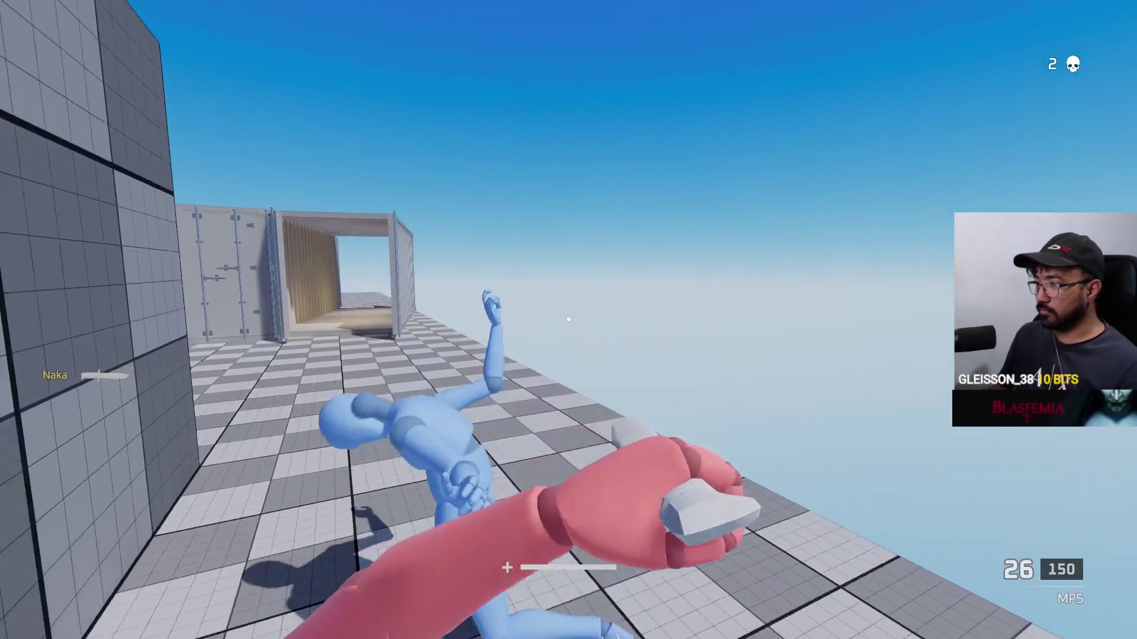
pyautogui.press('s')
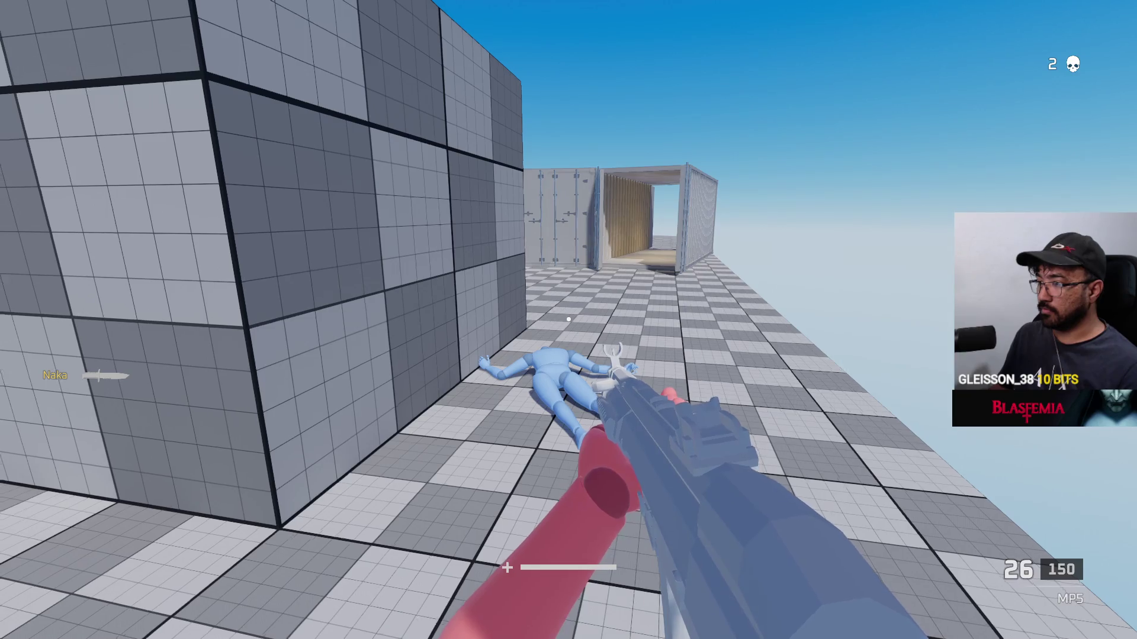
pyautogui.press('s')
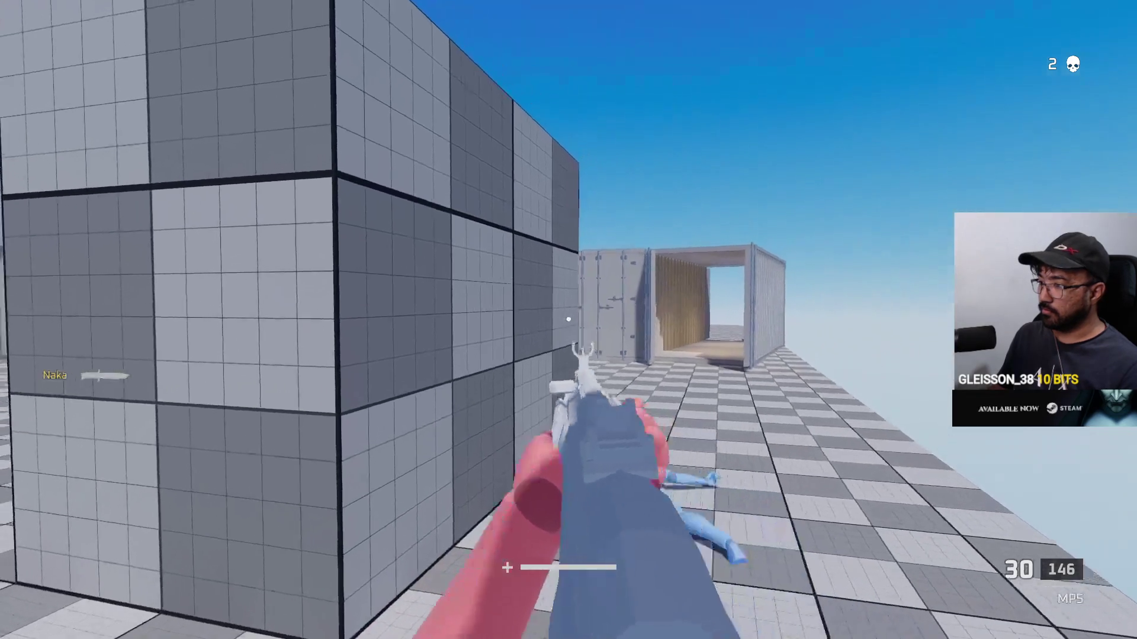
pyautogui.press('w')
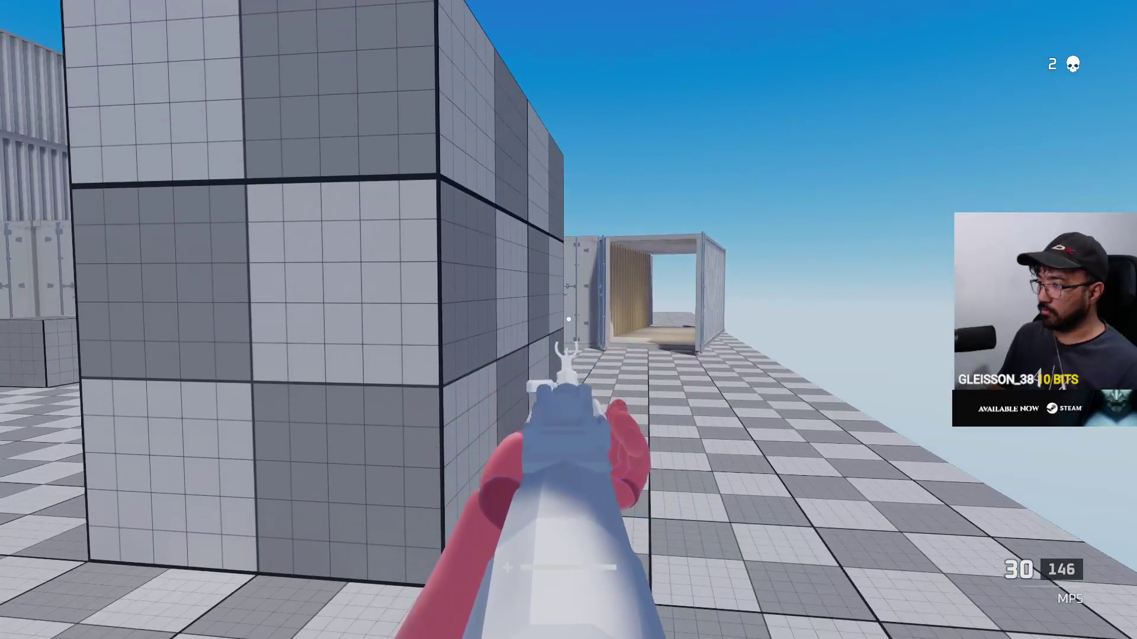
pyautogui.press('w')
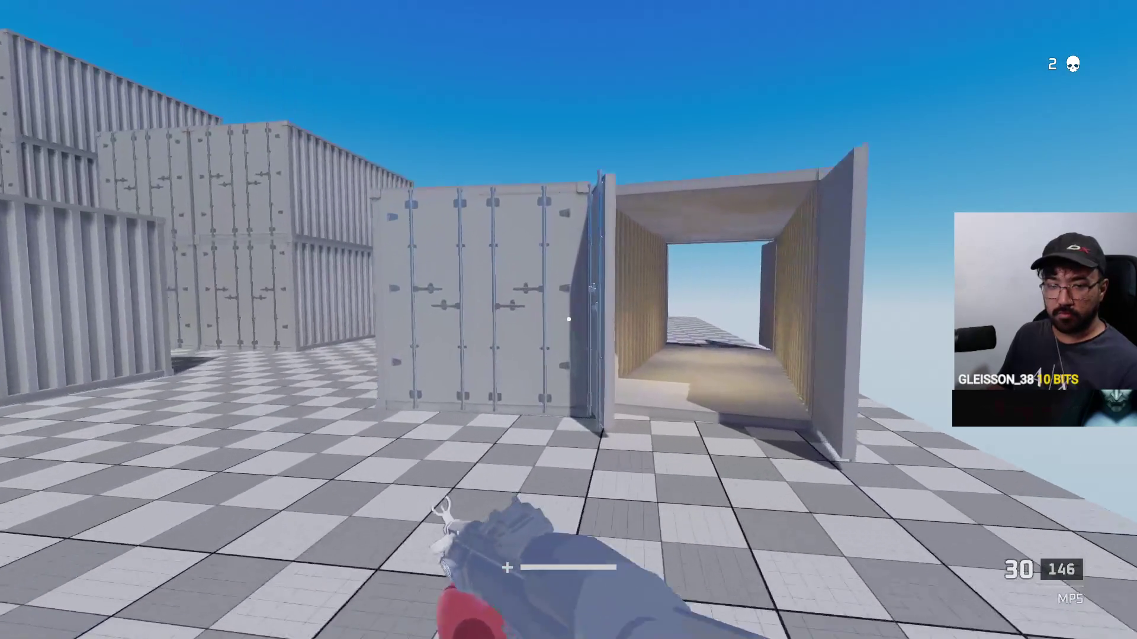
pyautogui.press('w')
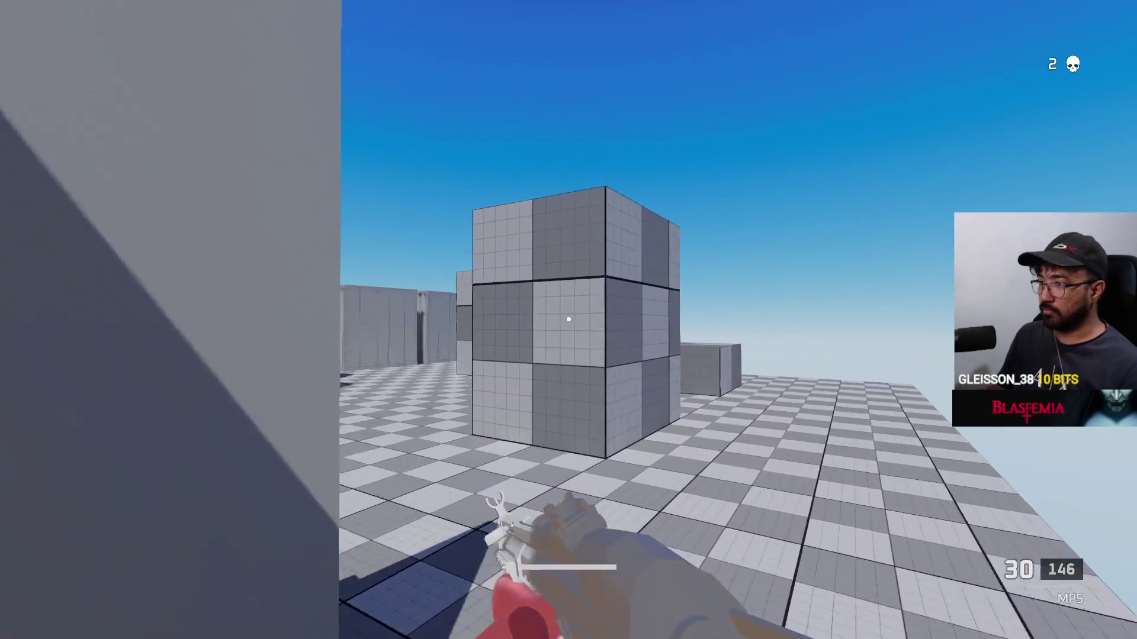
pyautogui.press('w')
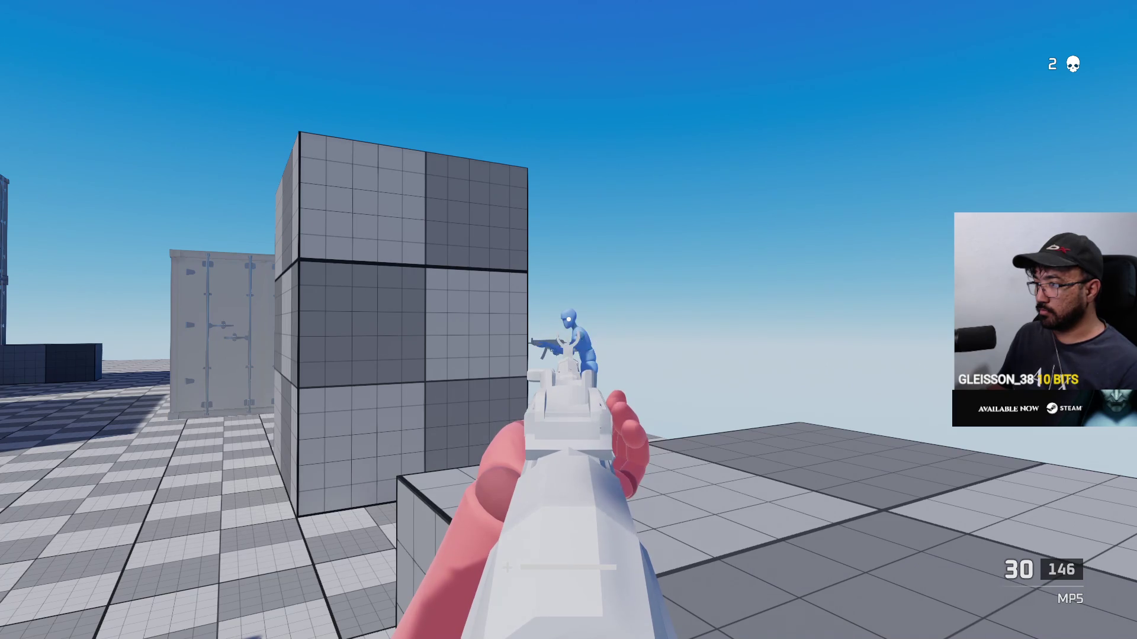
pyautogui.press('r')
pyautogui.press('w')
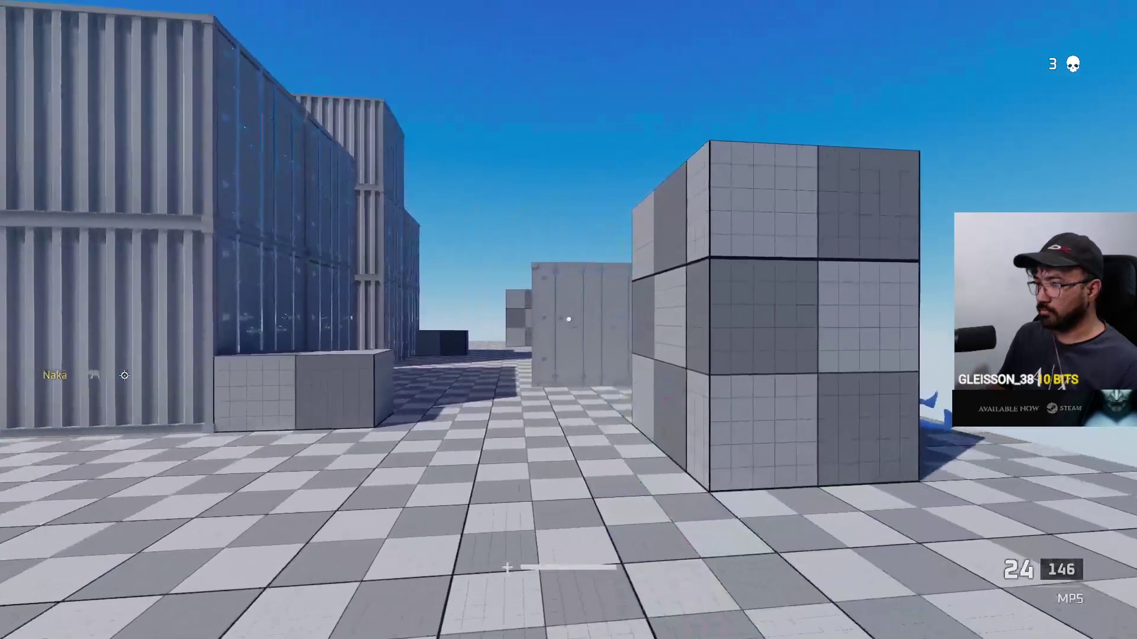
pyautogui.press('w')
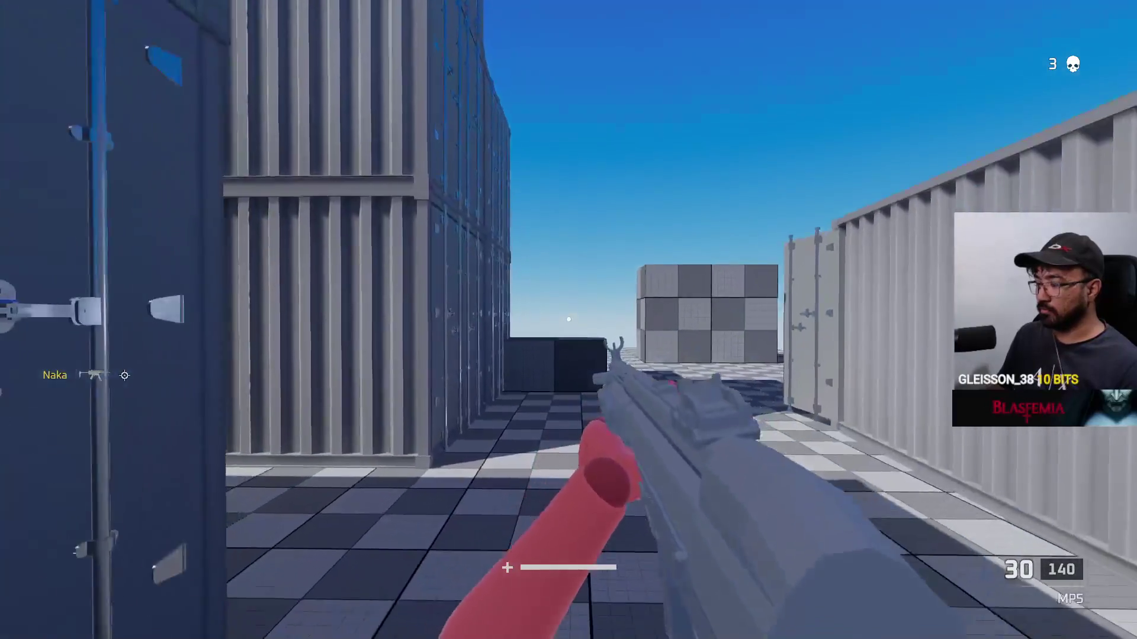
pyautogui.press('w')
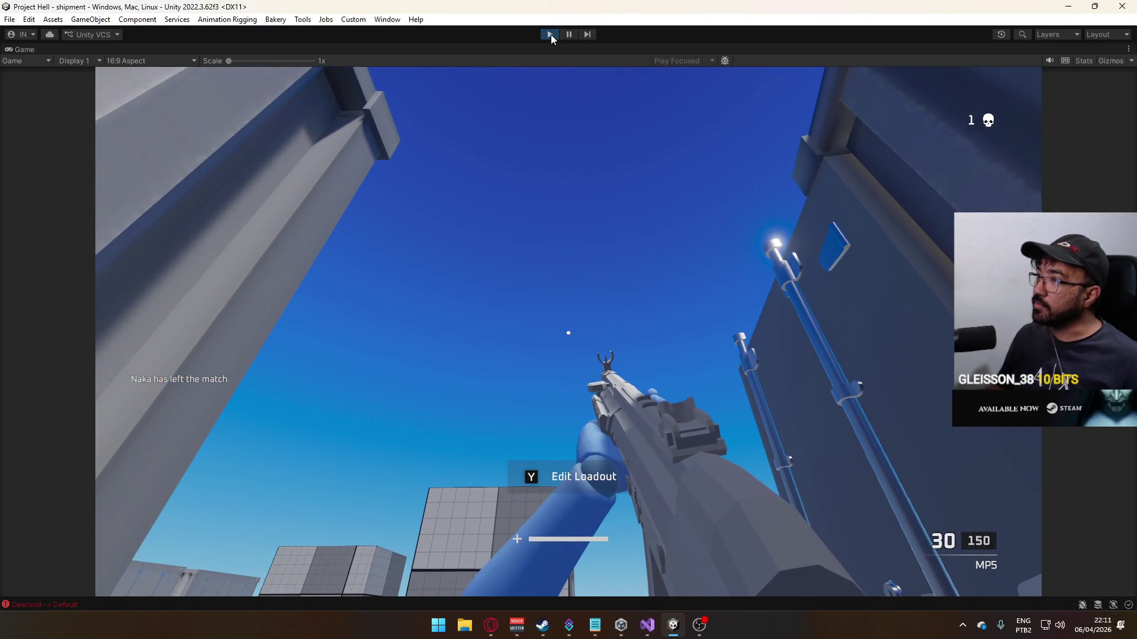
# Step: Stop play mode and return to the Unity editor
pyautogui.click(551, 34)
pyautogui.click(649, 628)
pyautogui.click(649, 628)
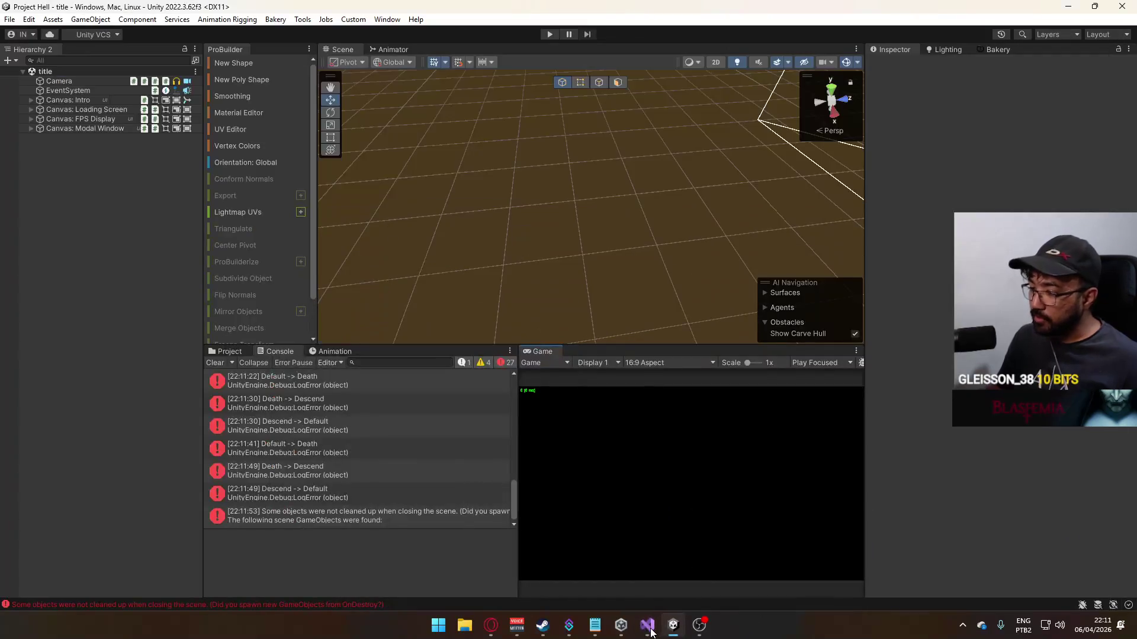
# Step: Clear the Unity console and delete the Debug.LogError("foo") line from MeleeActiveFrame
pyautogui.click(221, 363)
pyautogui.click(655, 634)
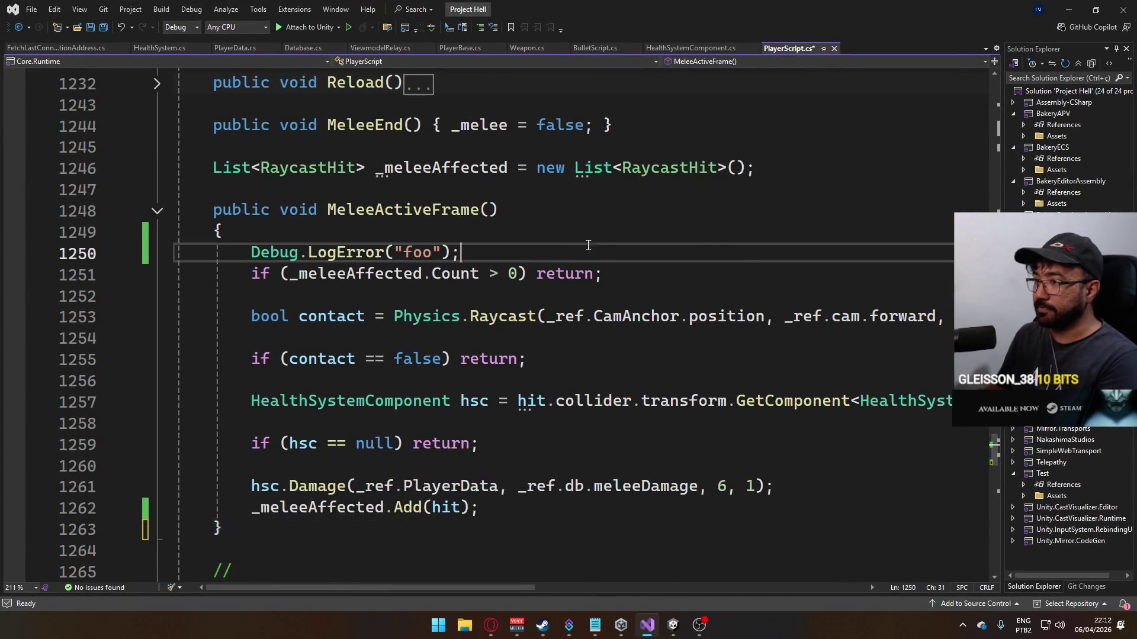
pyautogui.press('Delete')
pyautogui.hotkey('ctrl', 'z')
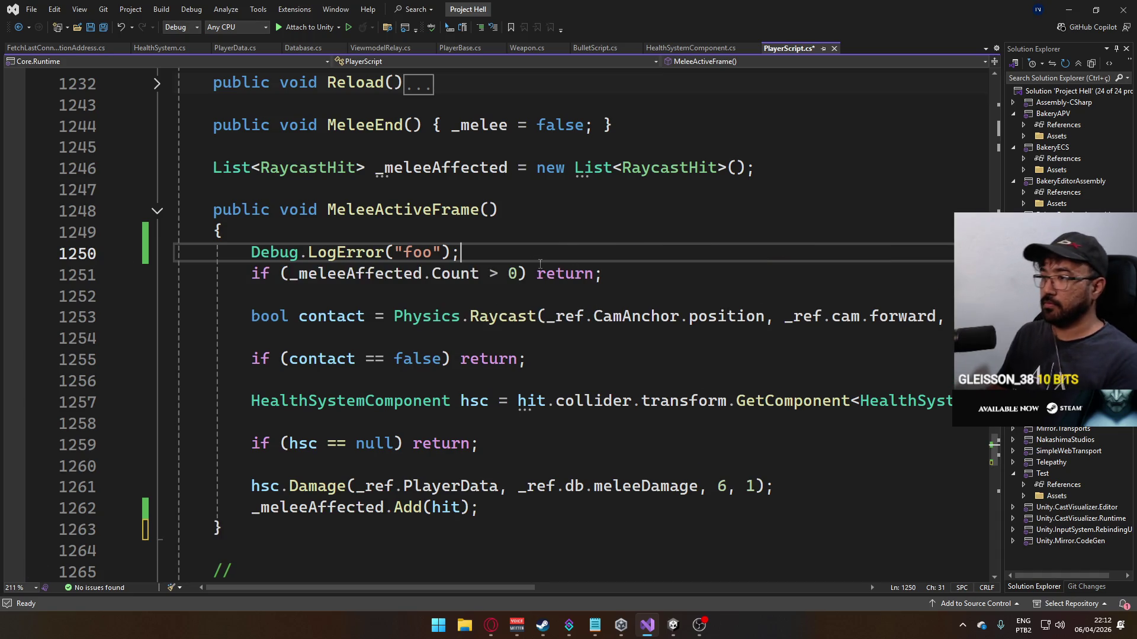
pyautogui.hotkey('ctrl', 'x')
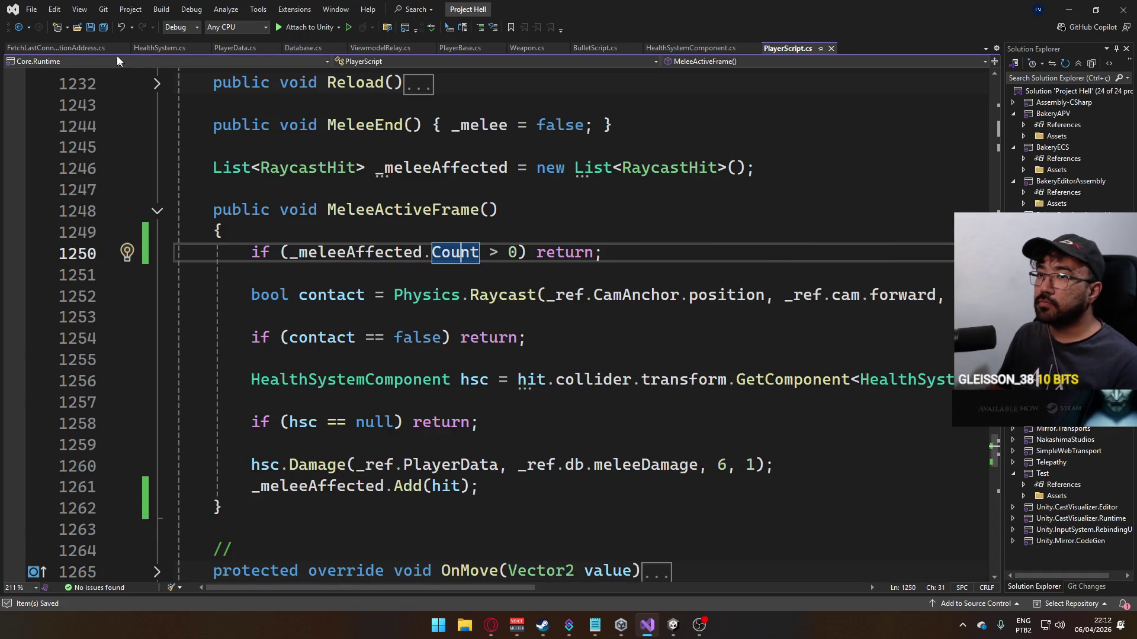
# Step: Close FetchLastConnectionAddress.cs and switch to HealthSystem.cs
pyautogui.click(55, 50)
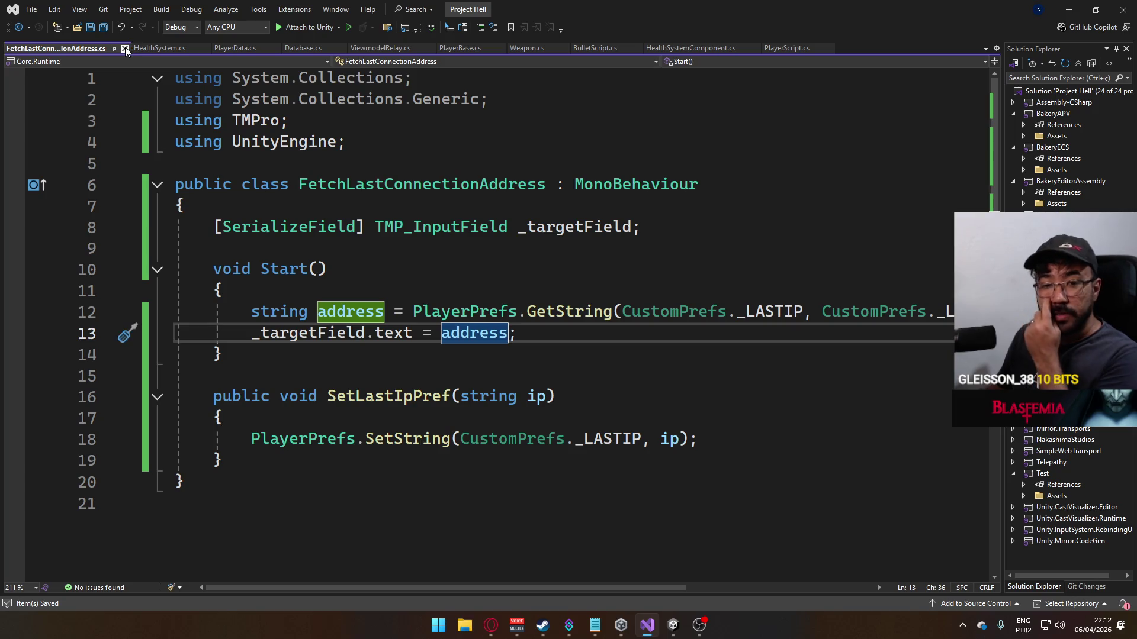
pyautogui.click(124, 48)
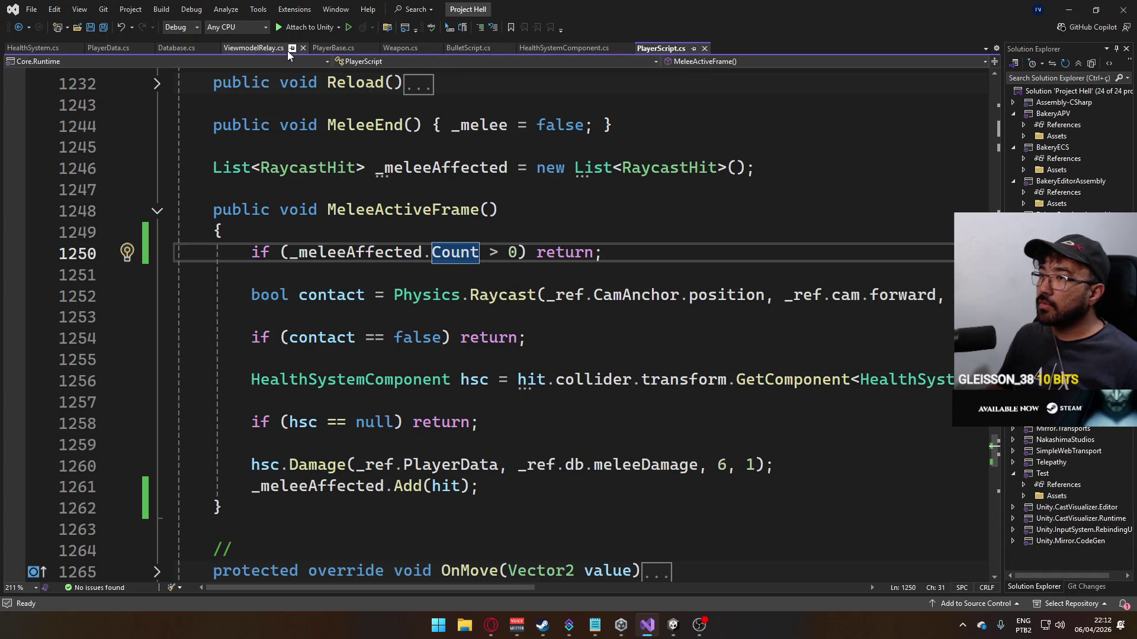
pyautogui.click(31, 47)
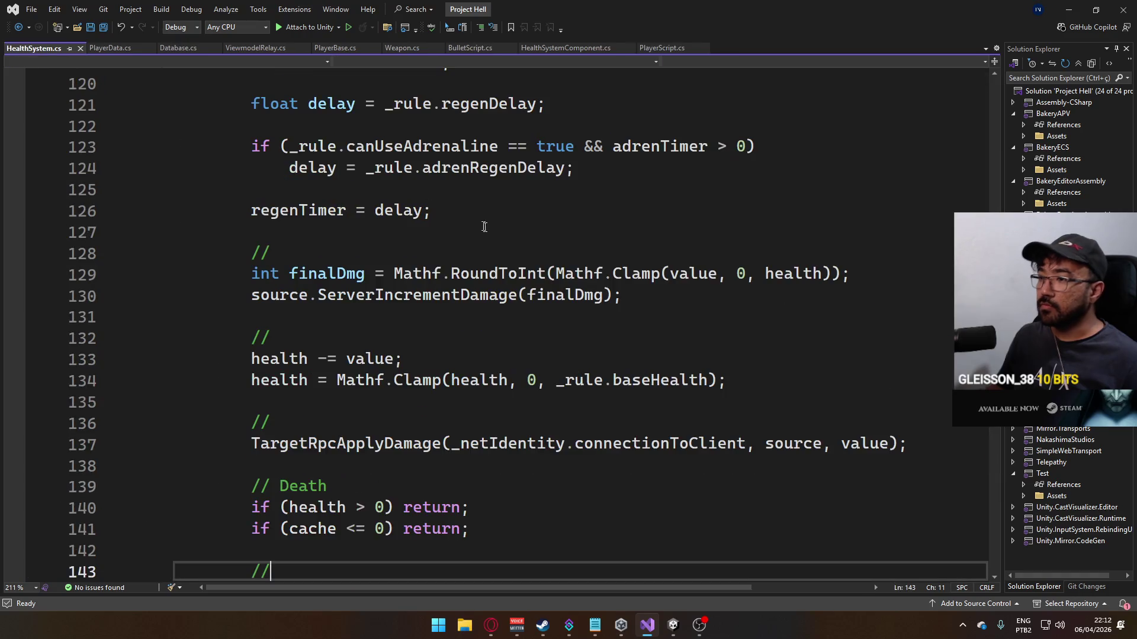
# Step: Jump from the ServerIncrementKills call on line 144 to its definition in PlayerData.cs
pyautogui.scroll(-3, 544, 284)
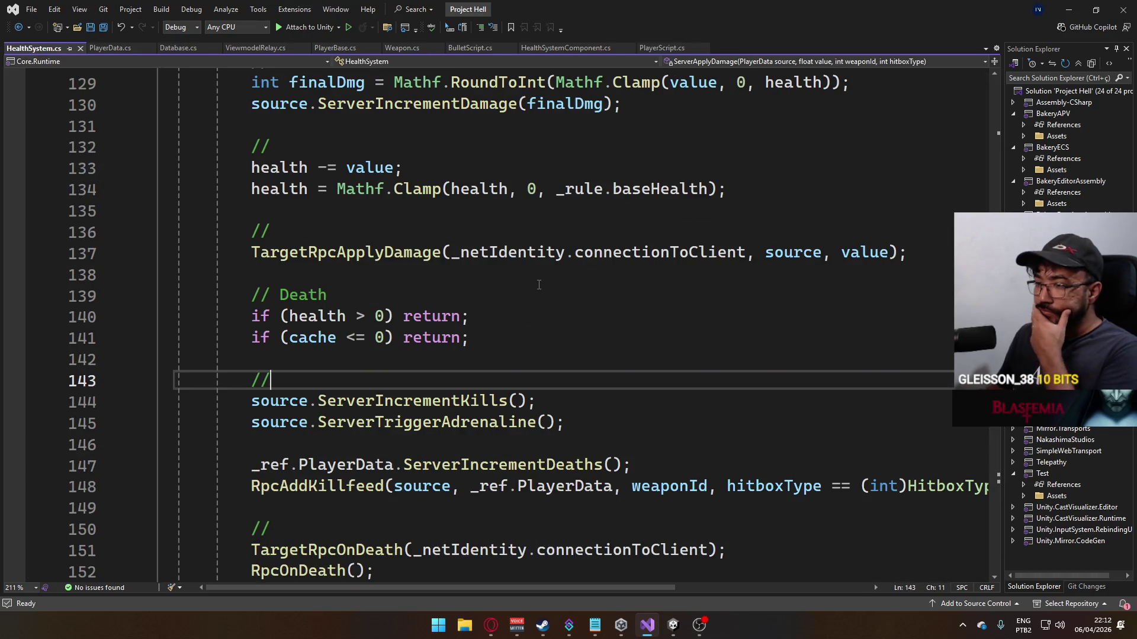
pyautogui.doubleClick(455, 401)
pyautogui.press('F12')
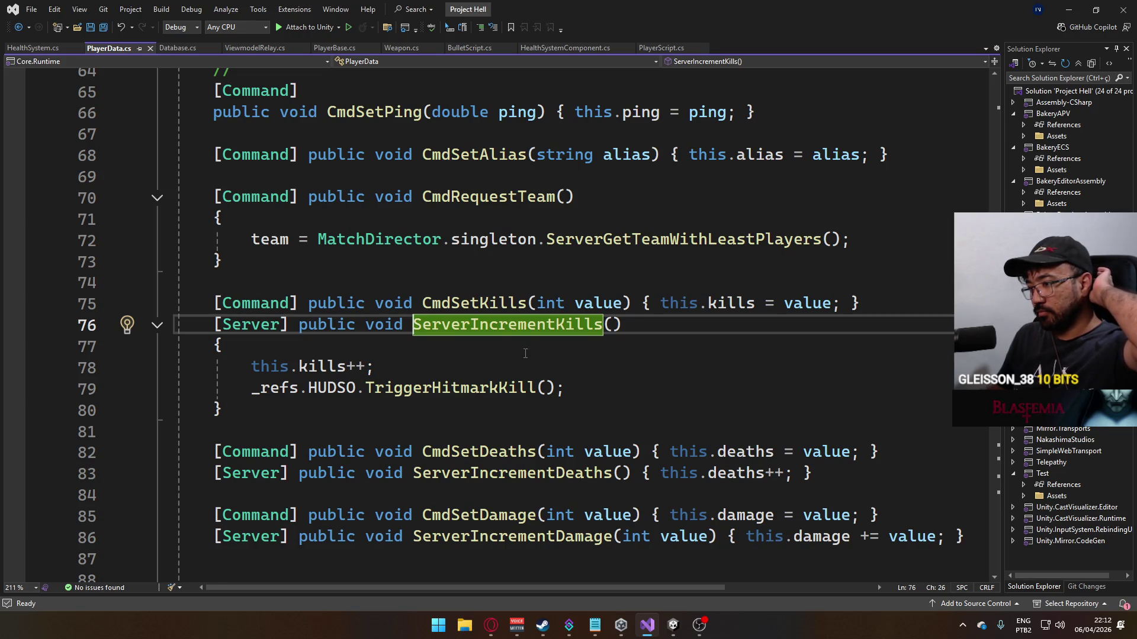
# Step: Delete the _refs.HUDSO.TriggerHitmarkKill() call on line 79, leaving only this.kills++
pyautogui.scroll(-6, 525, 354)
pyautogui.scroll(-3, 527, 362)
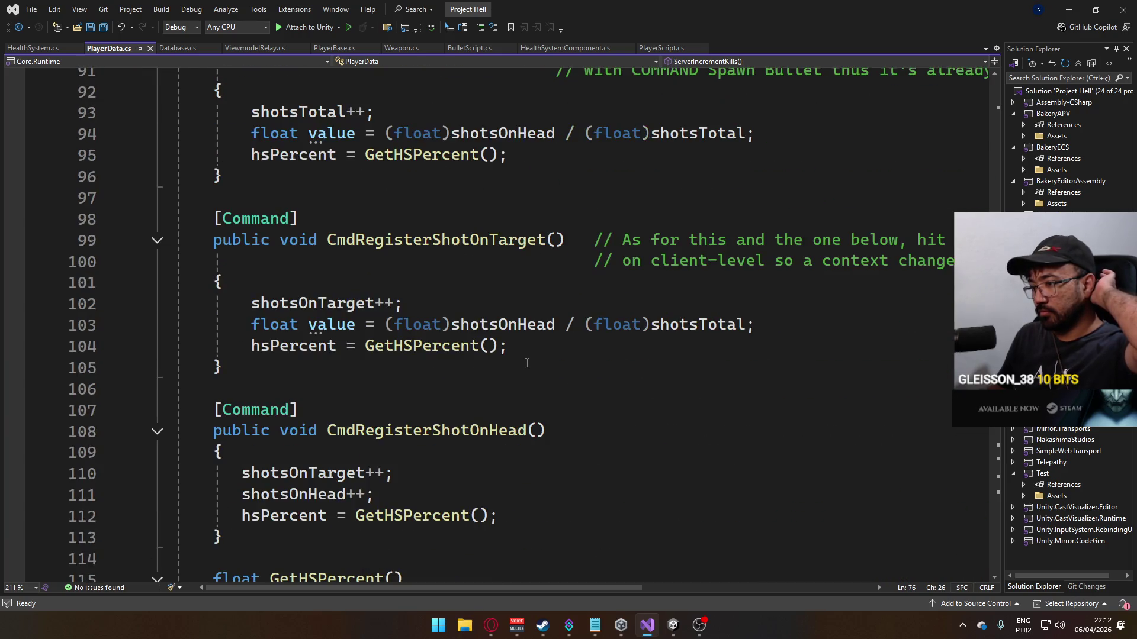
pyautogui.scroll(-3, 527, 362)
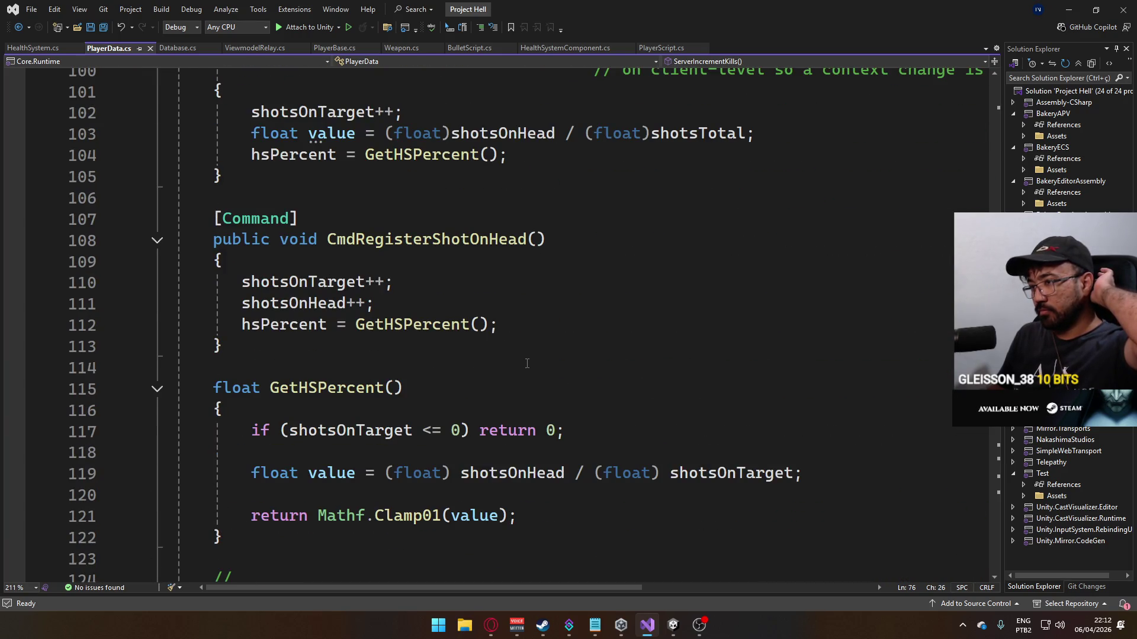
pyautogui.scroll(13, 527, 362)
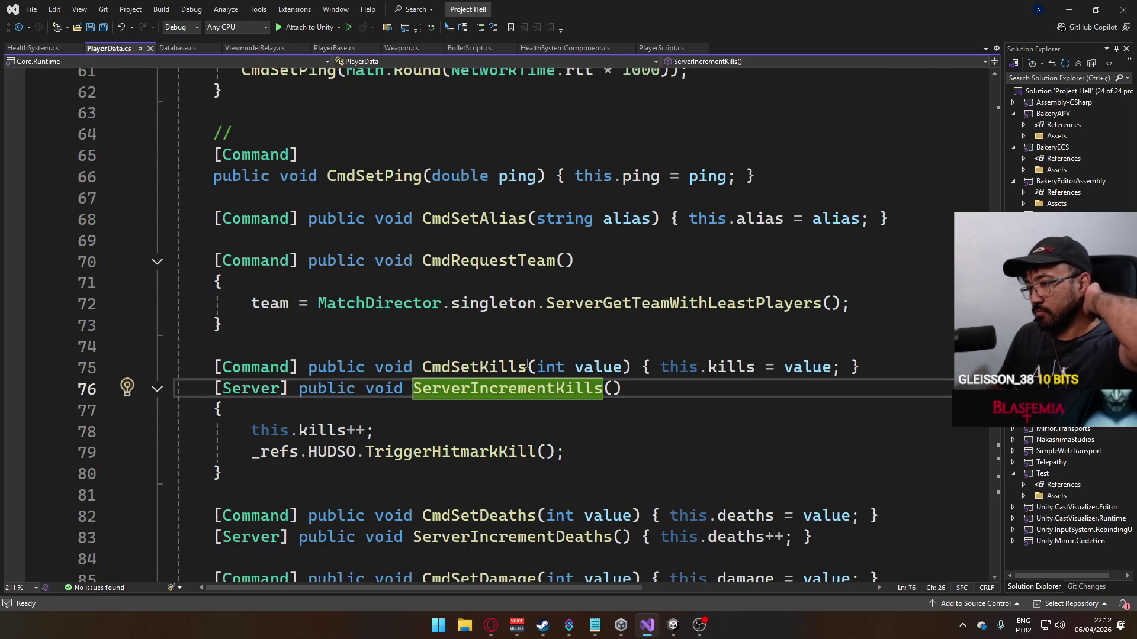
pyautogui.moveTo(572, 454); pyautogui.dragTo(251, 452)
pyautogui.press('BackSpace')
pyautogui.press('BackSpace')
pyautogui.press('BackSpace')
pyautogui.press('BackSpace')
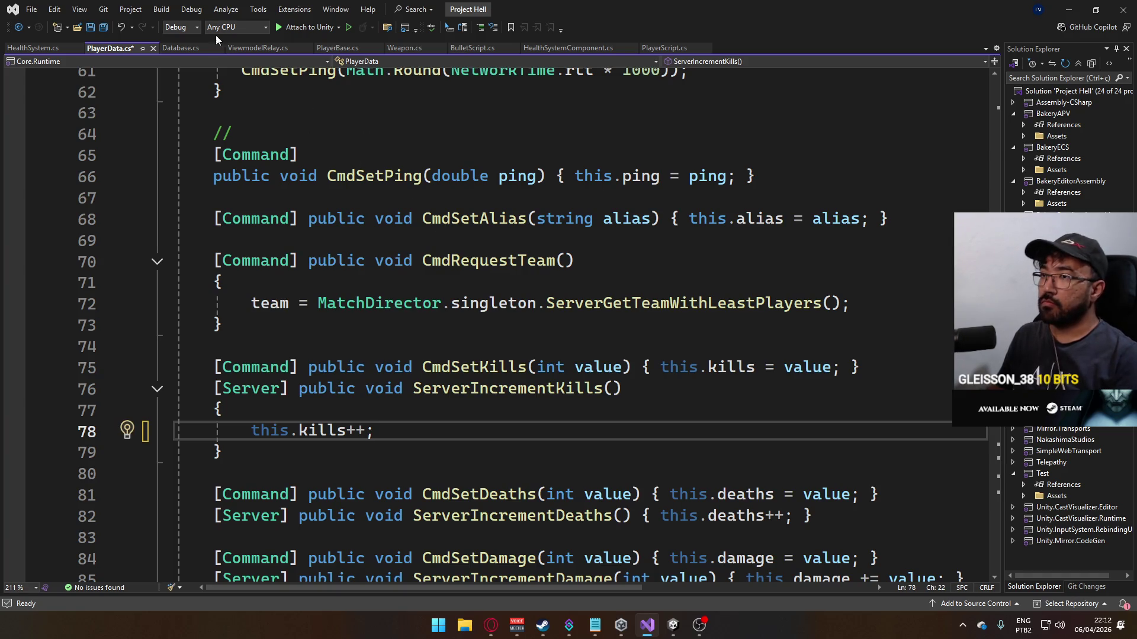
# Step: Save PlayerData.cs and paste a copy of the TargetRpcOnDeath declaration below line 167 in HealthSystem.cs
pyautogui.hotkey('ctrl', 's')
pyautogui.click(37, 47)
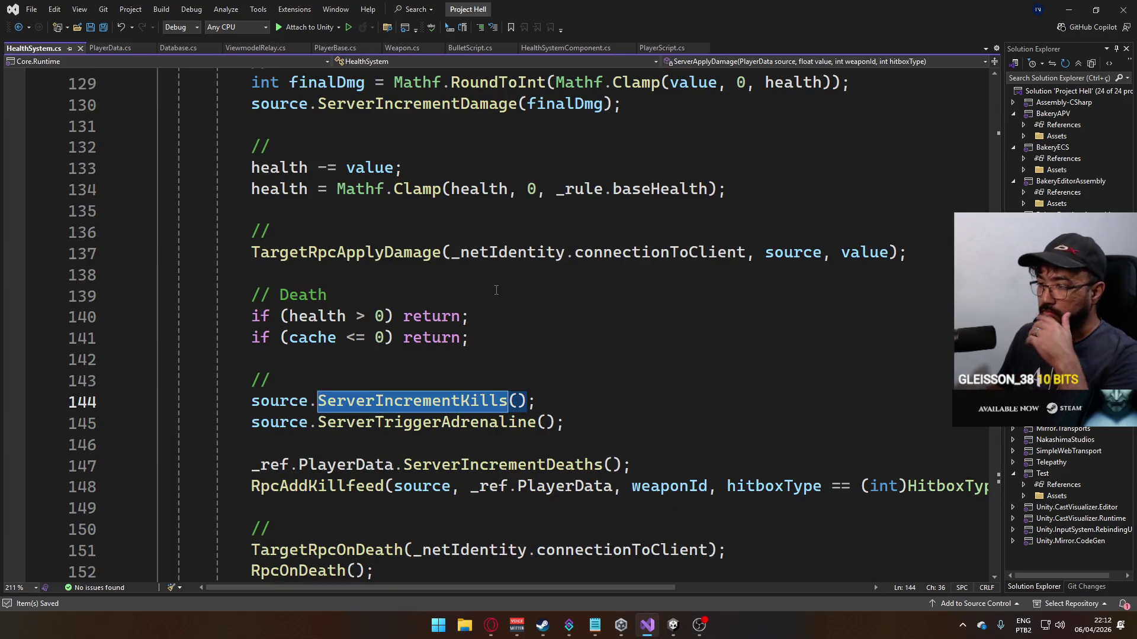
pyautogui.scroll(-1, 545, 310)
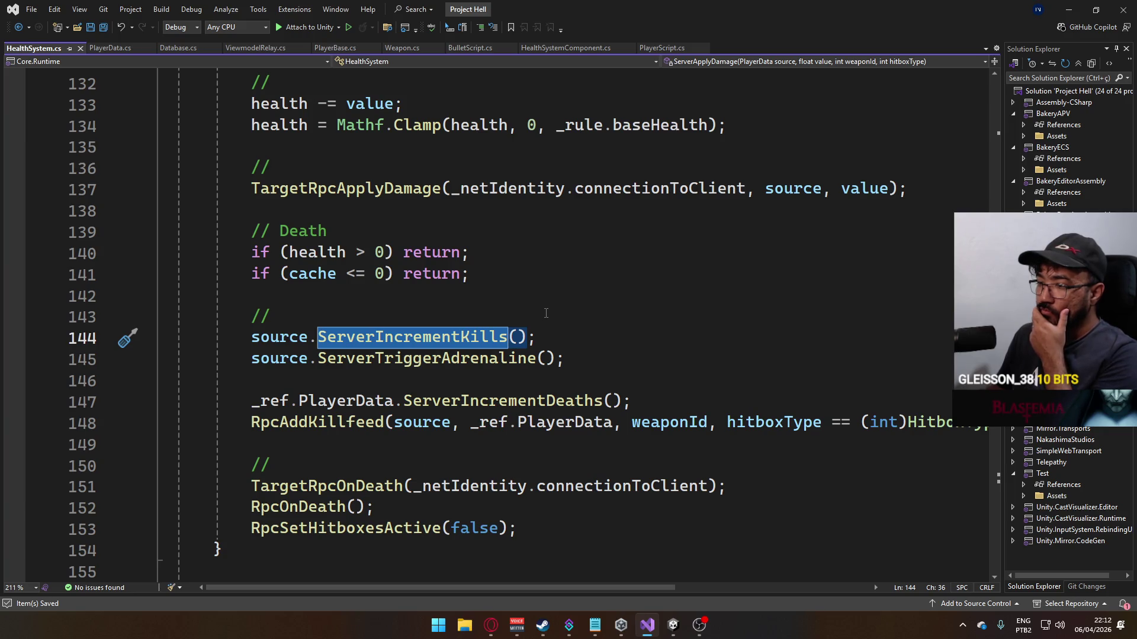
pyautogui.scroll(-6, 549, 318)
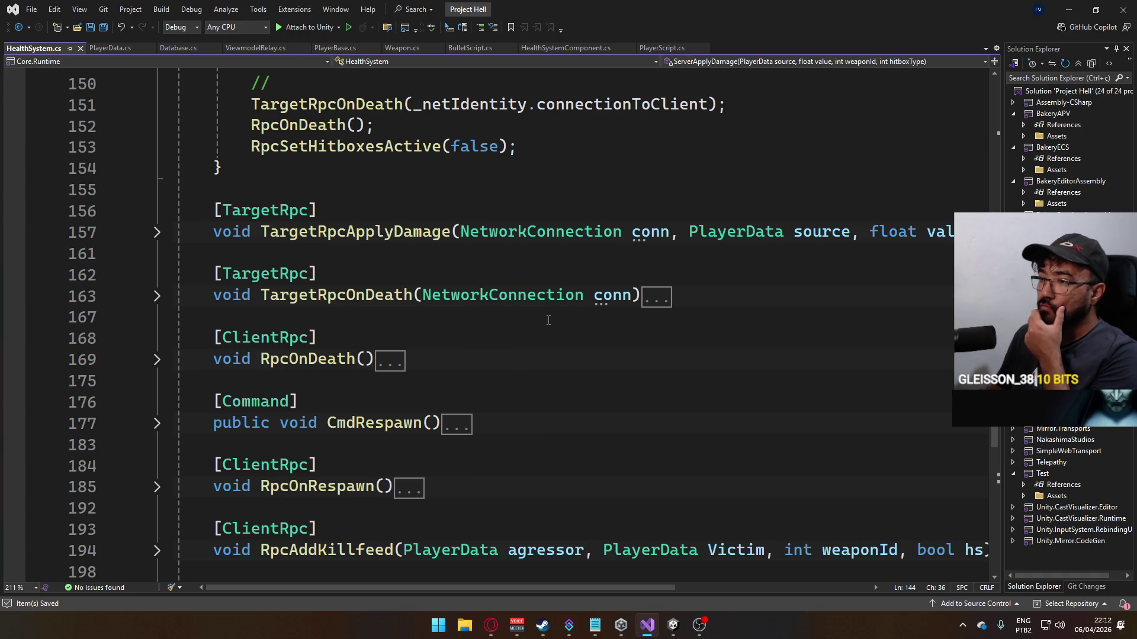
pyautogui.scroll(-4, 464, 327)
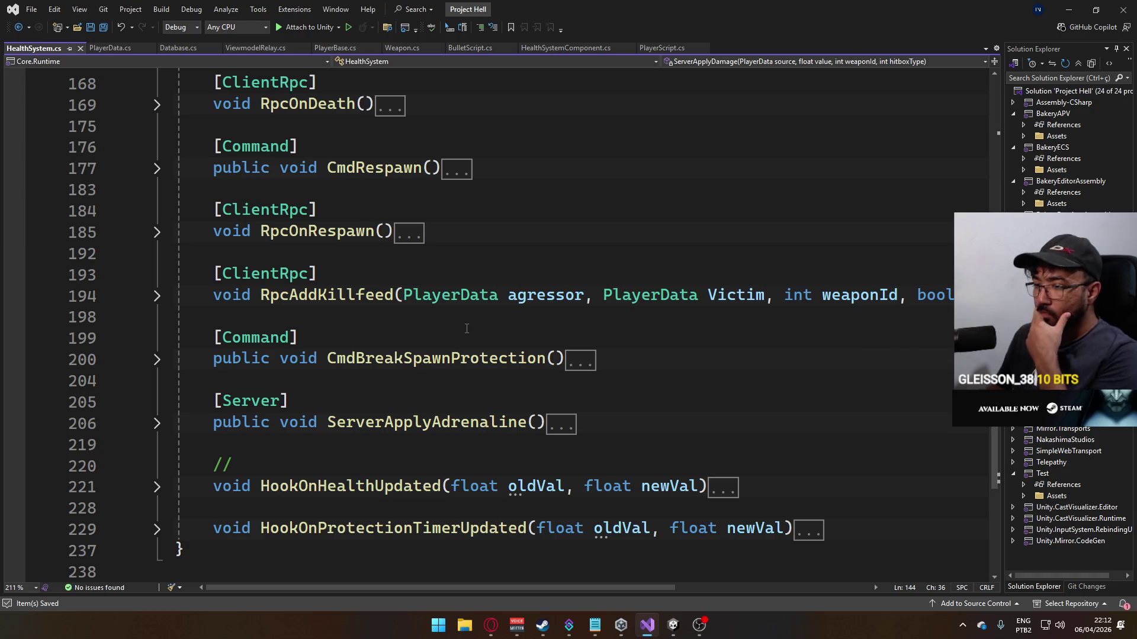
pyautogui.scroll(3, 467, 328)
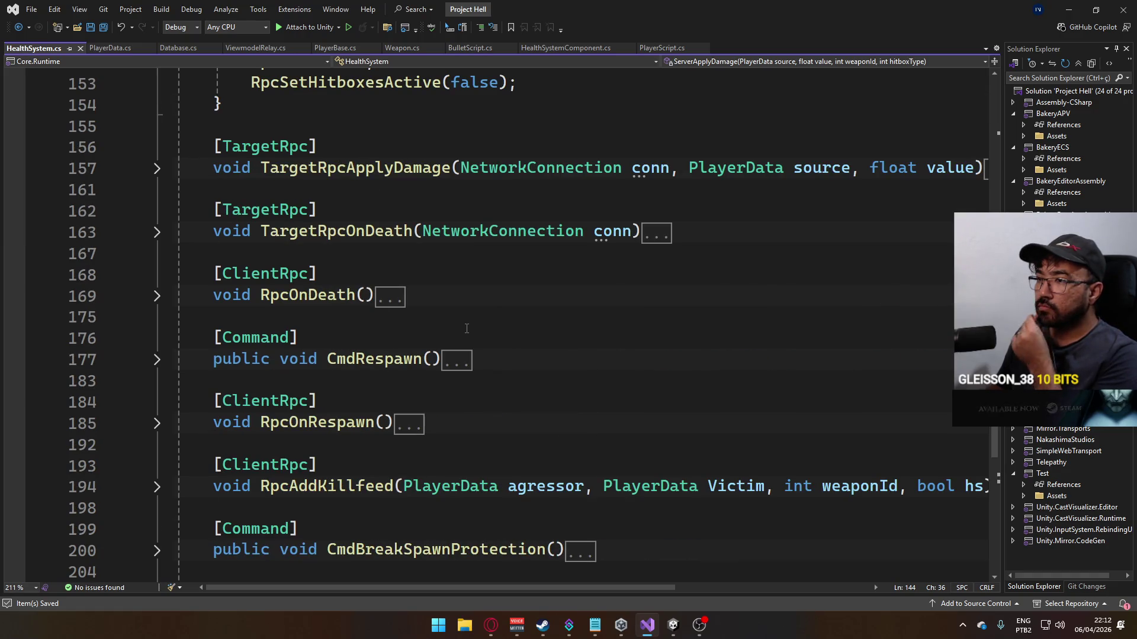
pyautogui.click(442, 248)
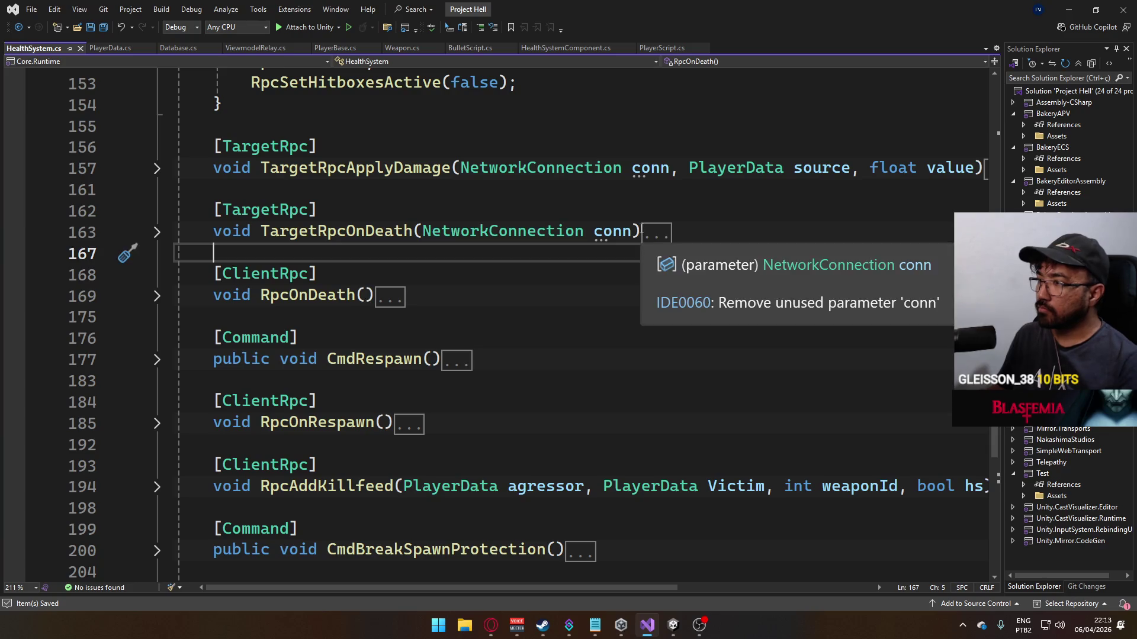
pyautogui.hotkey('shift', 'Up')
pyautogui.hotkey('shift', 'Up')
pyautogui.hotkey('ctrl', 'c')
pyautogui.click(287, 254)
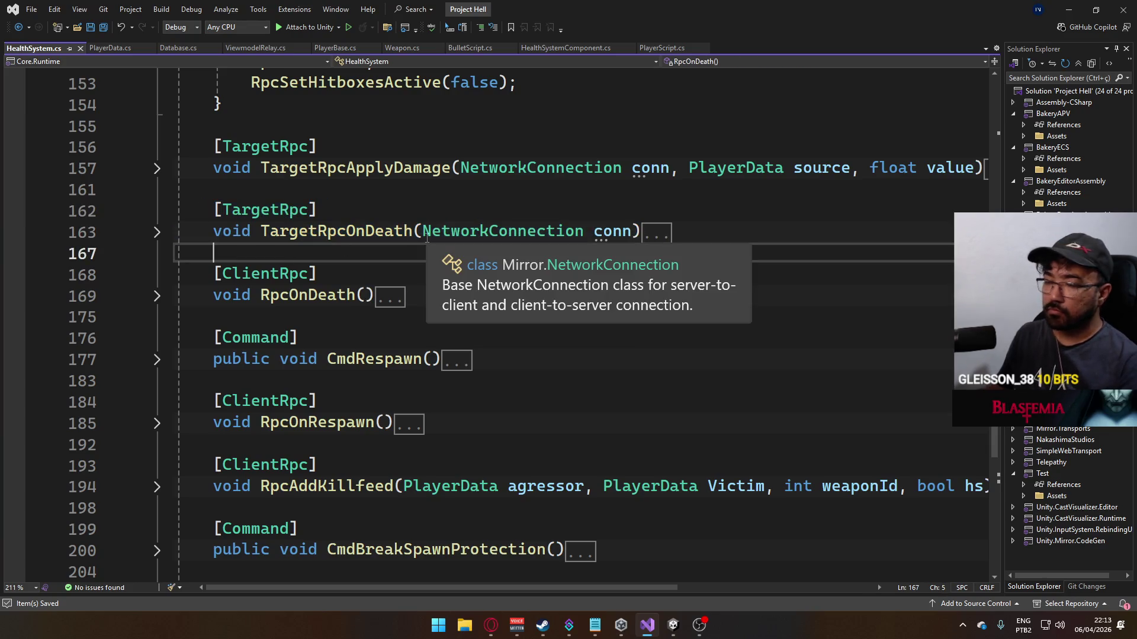
pyautogui.press('Return')
pyautogui.press('Return')
pyautogui.press('Up')
pyautogui.hotkey('ctrl', 'v')
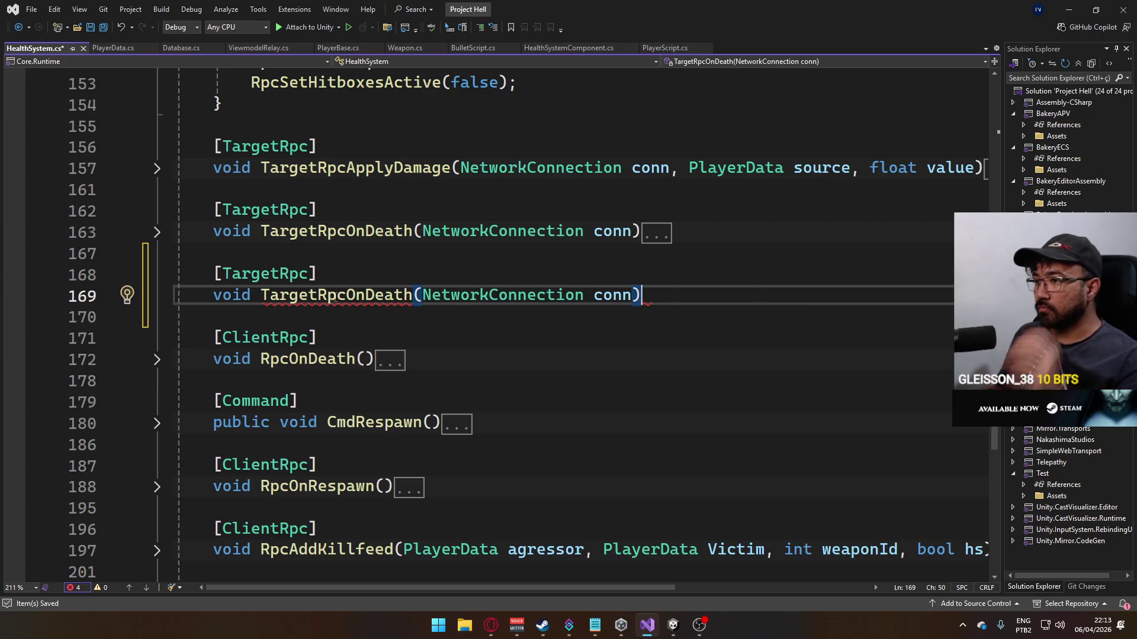
# Step: Rename the duplicated RPC method to TargetRpcOnKill
pyautogui.click(338, 295)
pyautogui.moveTo(365, 299)
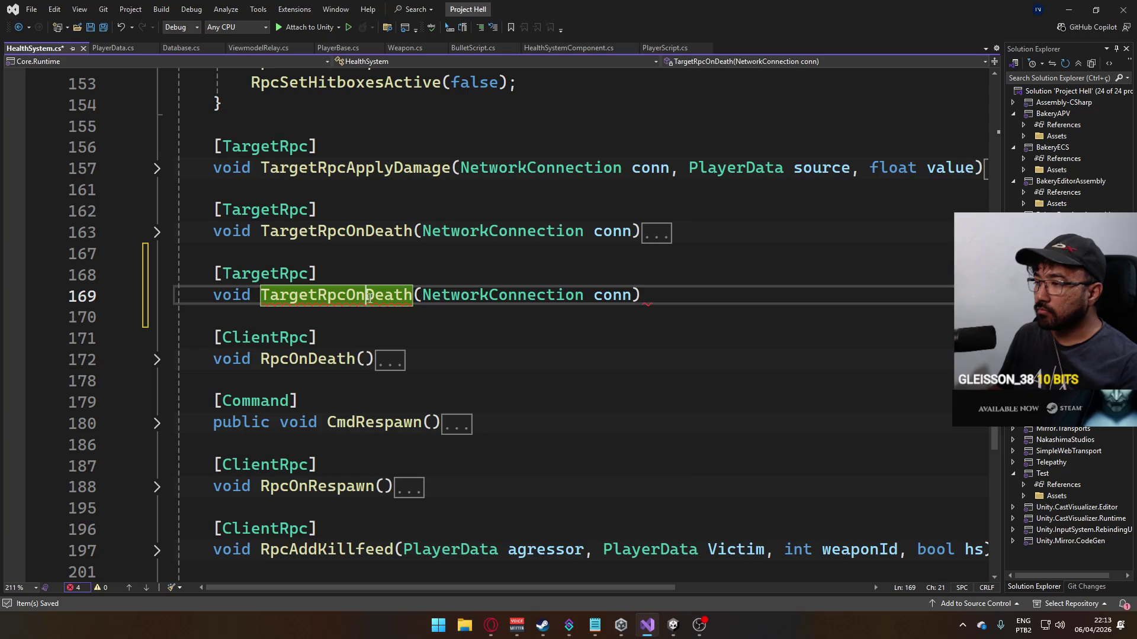
pyautogui.hotkey('ctrl', 'Right')
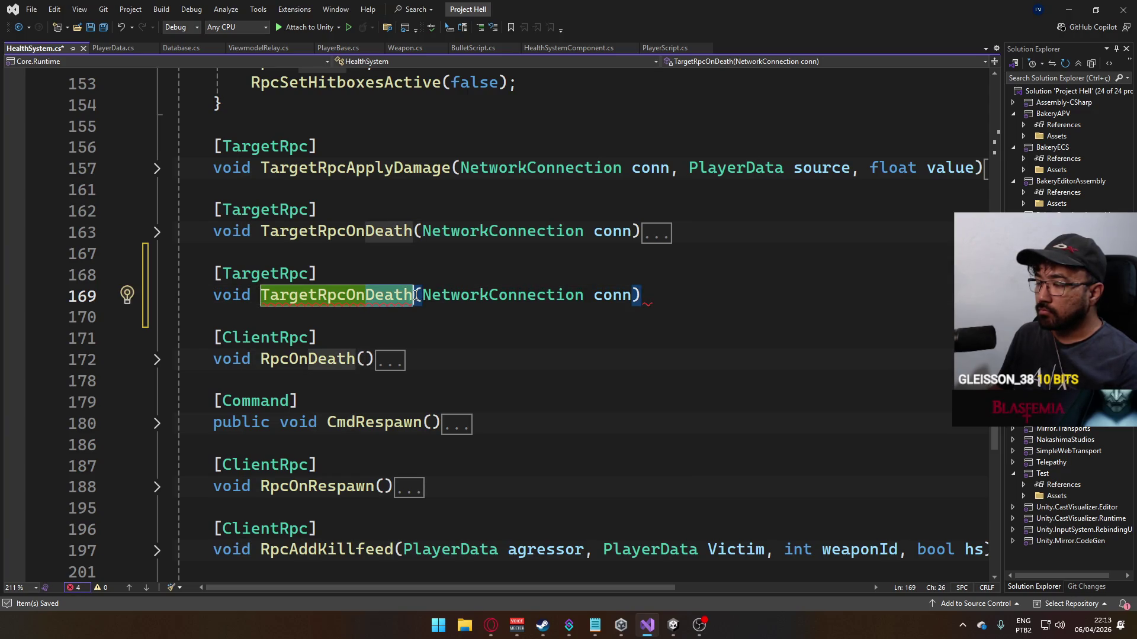
pyautogui.press('BackSpace')
pyautogui.press('BackSpace')
pyautogui.press('BackSpace')
pyautogui.write('E')
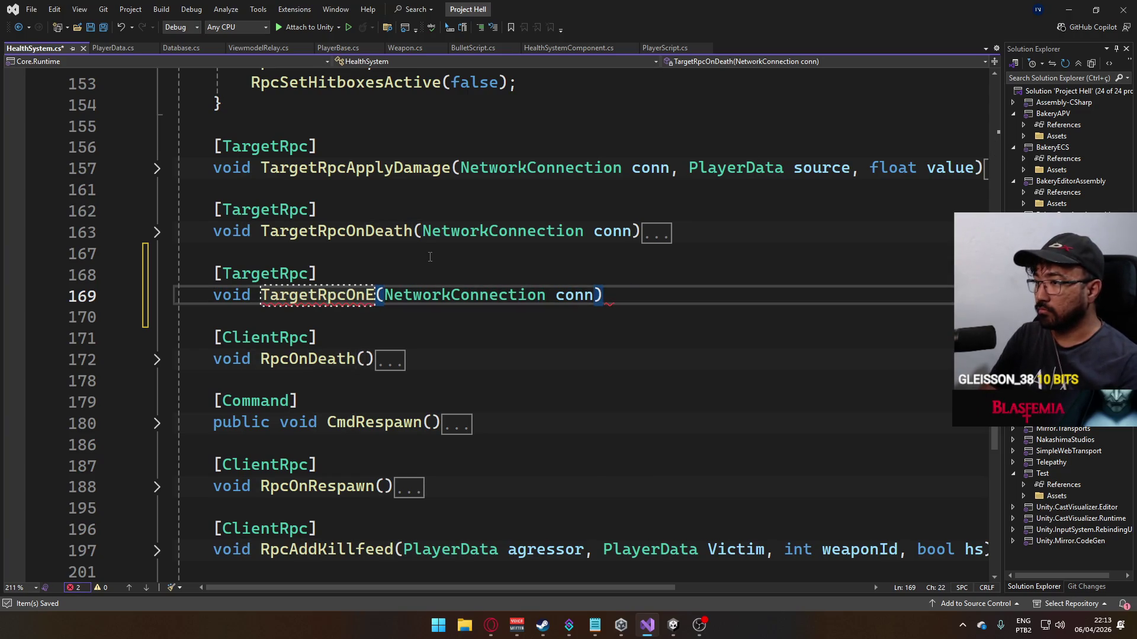
pyautogui.write('li')
pyautogui.press('BackSpace')
pyautogui.press('BackSpace')
pyautogui.press('BackSpace')
pyautogui.write('Kil')
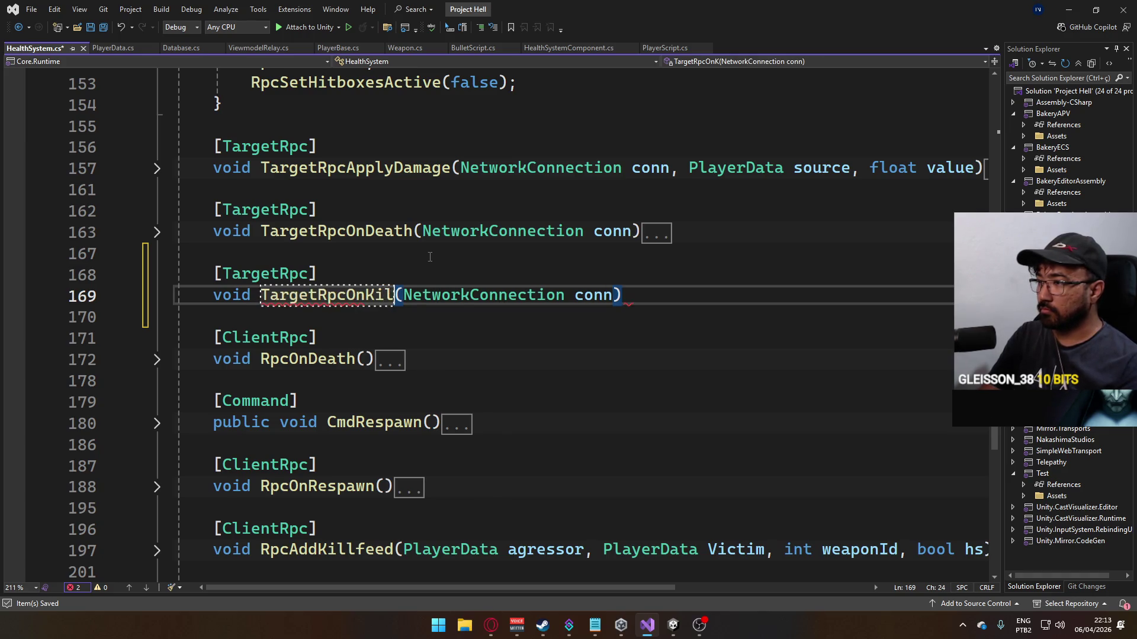
pyautogui.write('l')
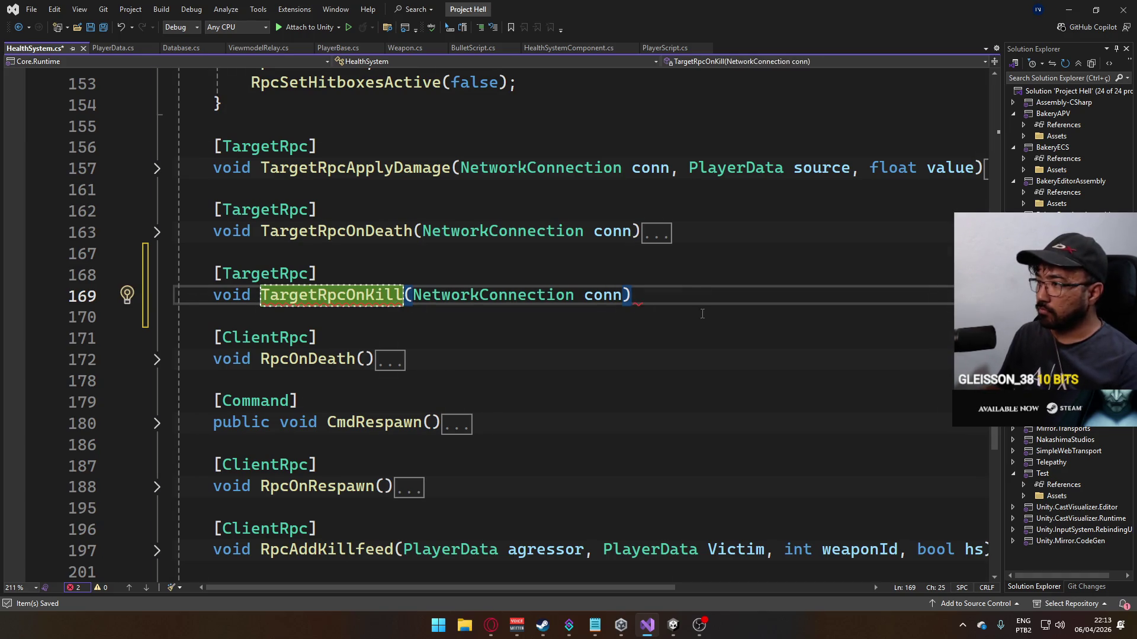
# Step: Give TargetRpcOnKill a body calling _ref.HUDSO.TriggerHitmarkKill(); and save the script
pyautogui.click(686, 294)
pyautogui.press('Return')
pyautogui.write('{')
pyautogui.press('Return')
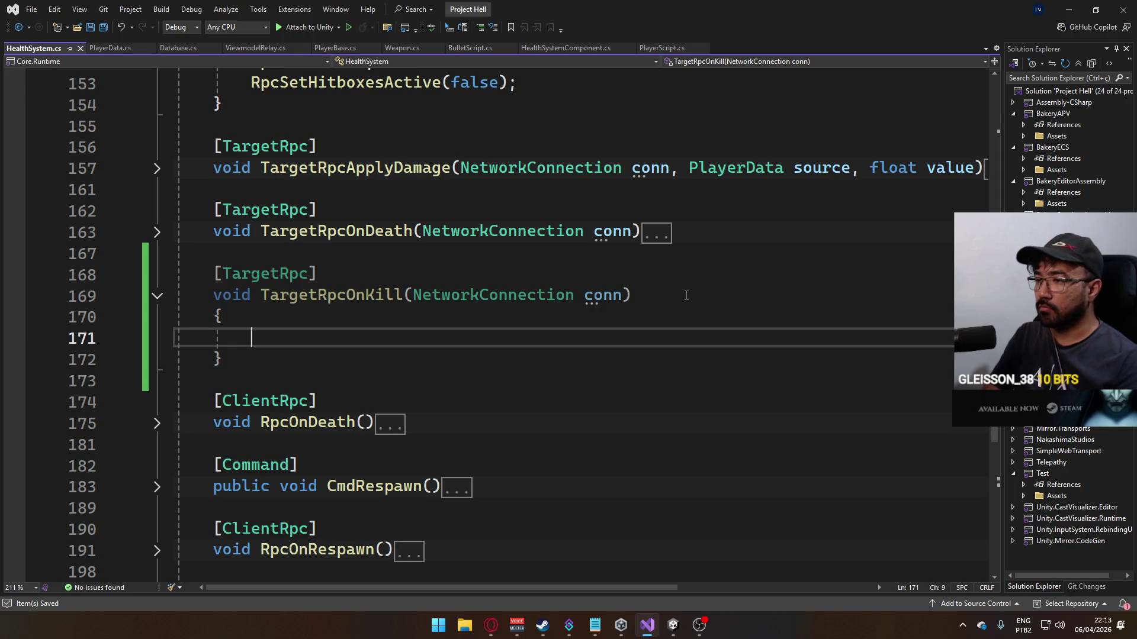
pyautogui.write('_Hu')
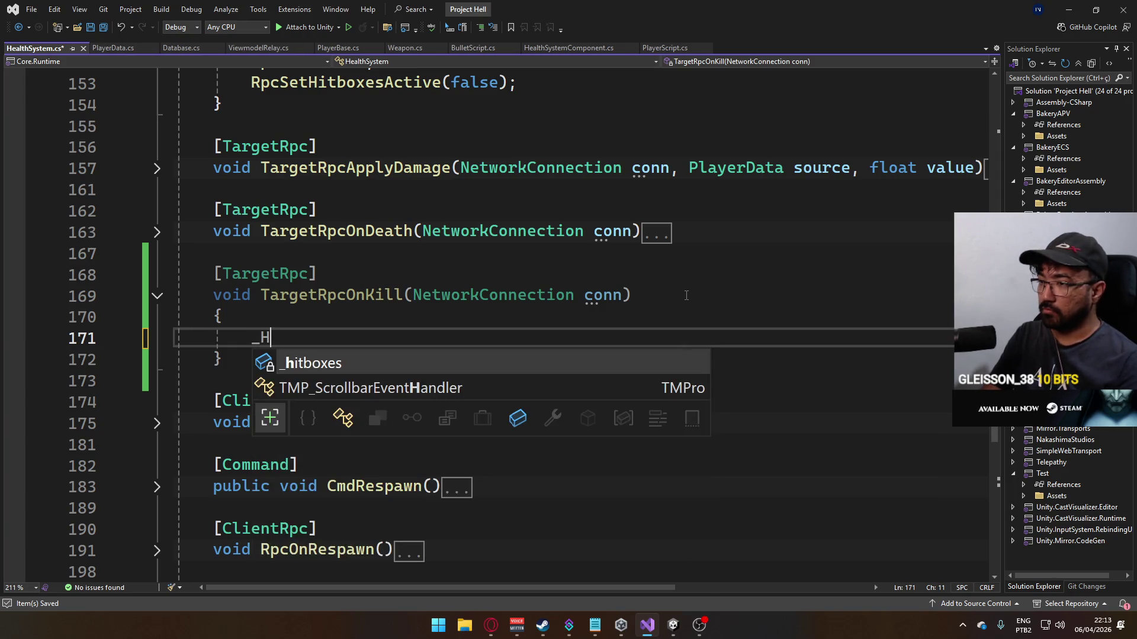
pyautogui.press('BackSpace')
pyautogui.press('BackSpace')
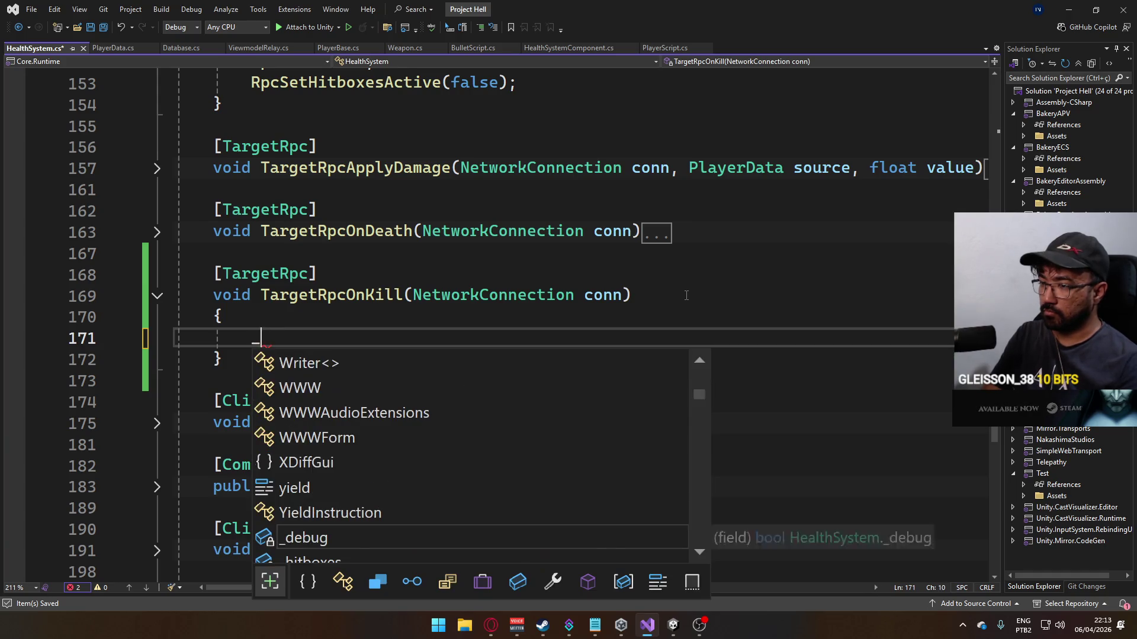
pyautogui.write('ref.HUDSO.')
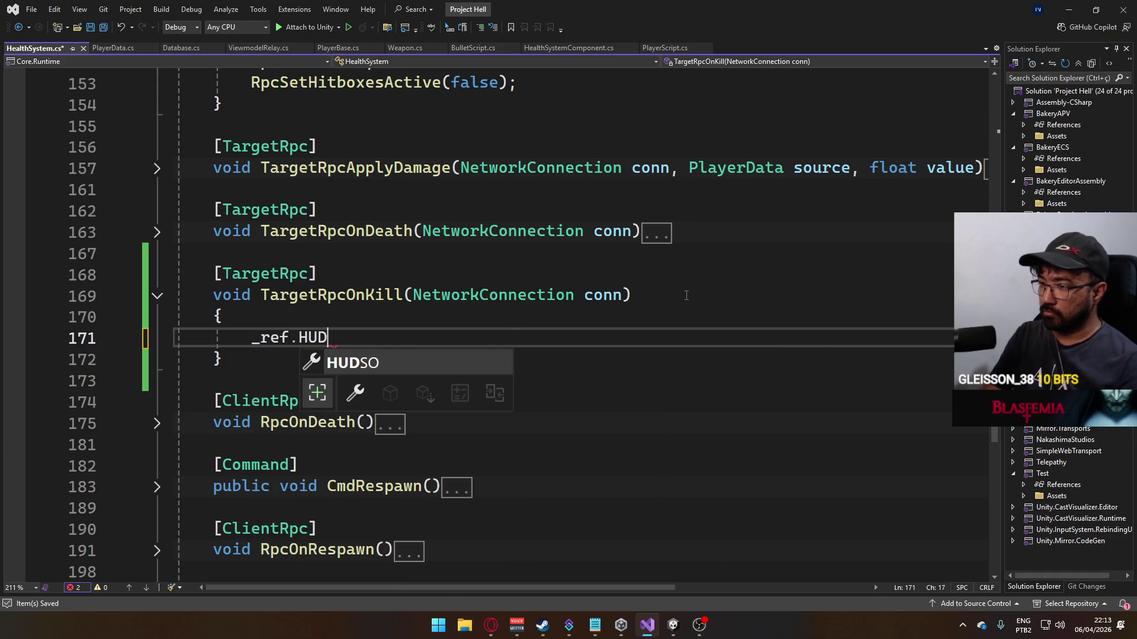
pyautogui.write('onkil')
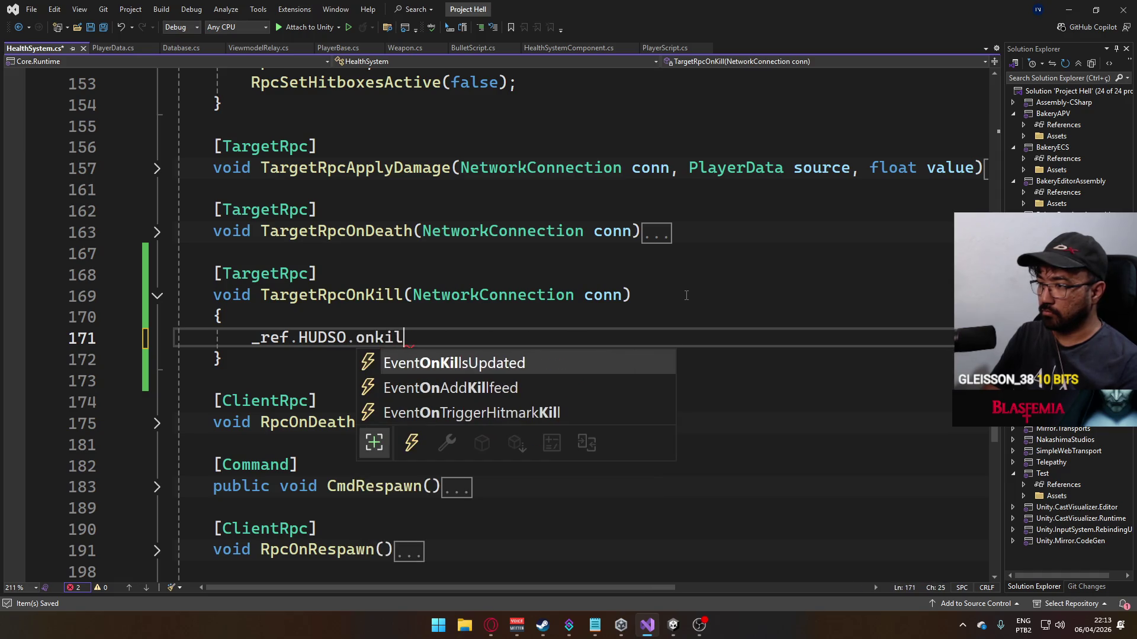
pyautogui.press('BackSpace')
pyautogui.press('BackSpace')
pyautogui.press('BackSpace')
pyautogui.write('Trigg')
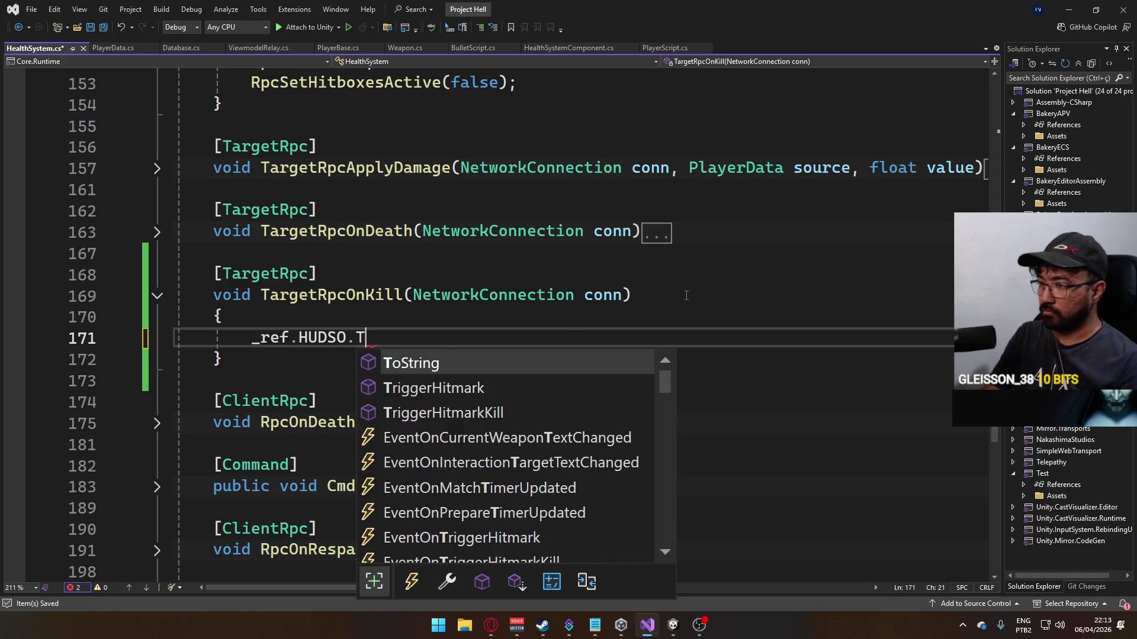
pyautogui.press('Down')
pyautogui.press('Tab')
pyautogui.write('()')
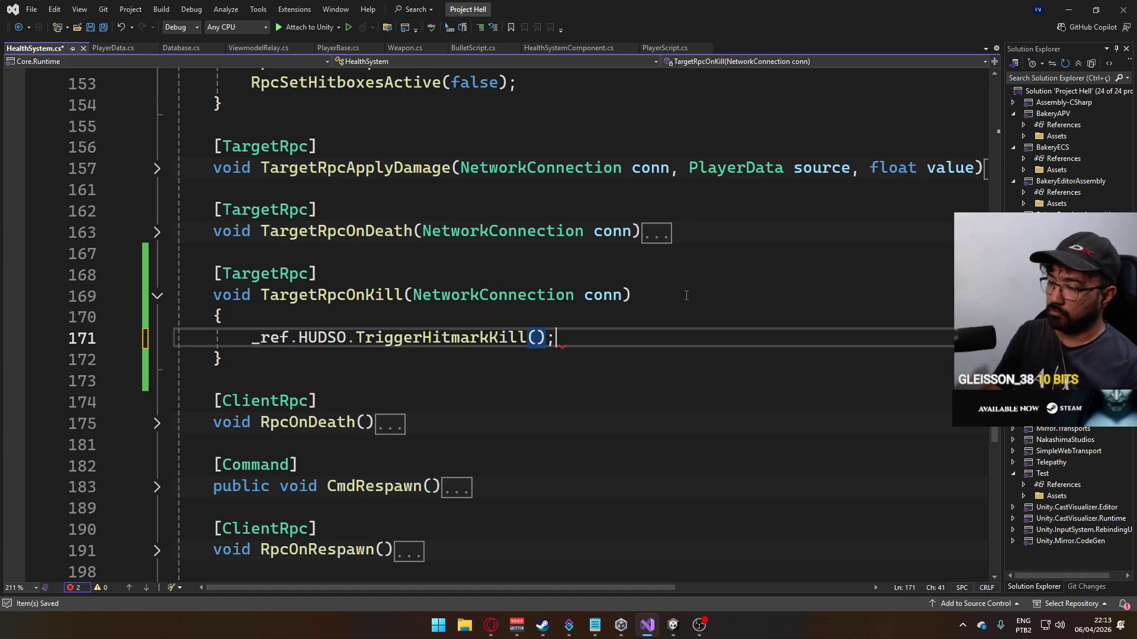
pyautogui.write(';')
pyautogui.hotkey('ctrl', 's')
pyautogui.scroll(4, 460, 327)
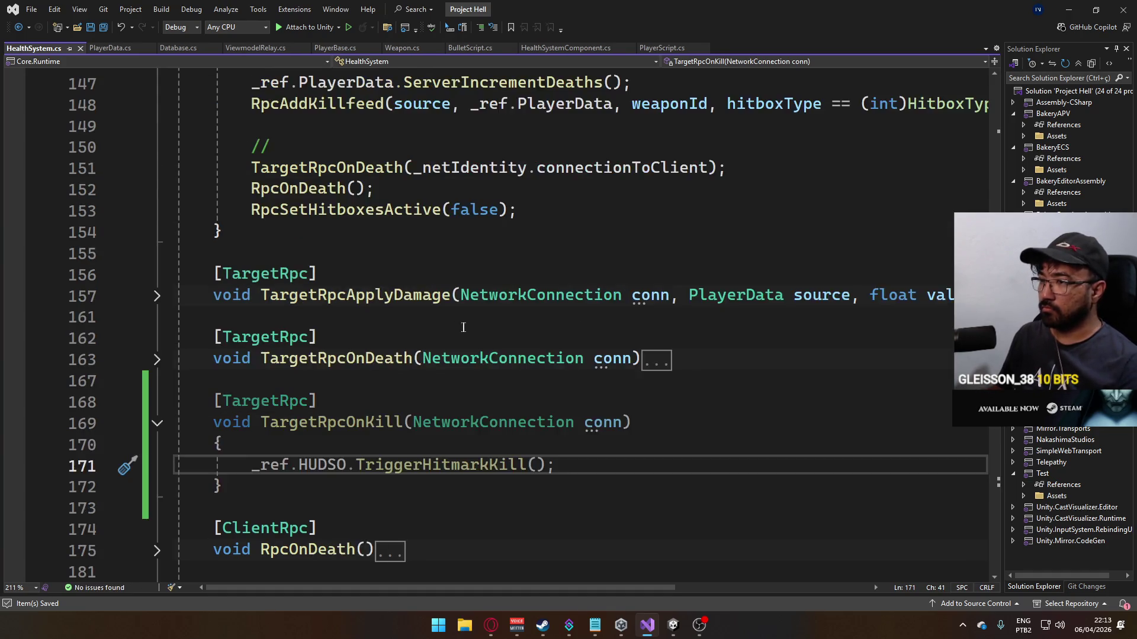
# Step: Start a TargetRpcOnKill( call on a new line under the kill-counting comment
pyautogui.click(653, 273)
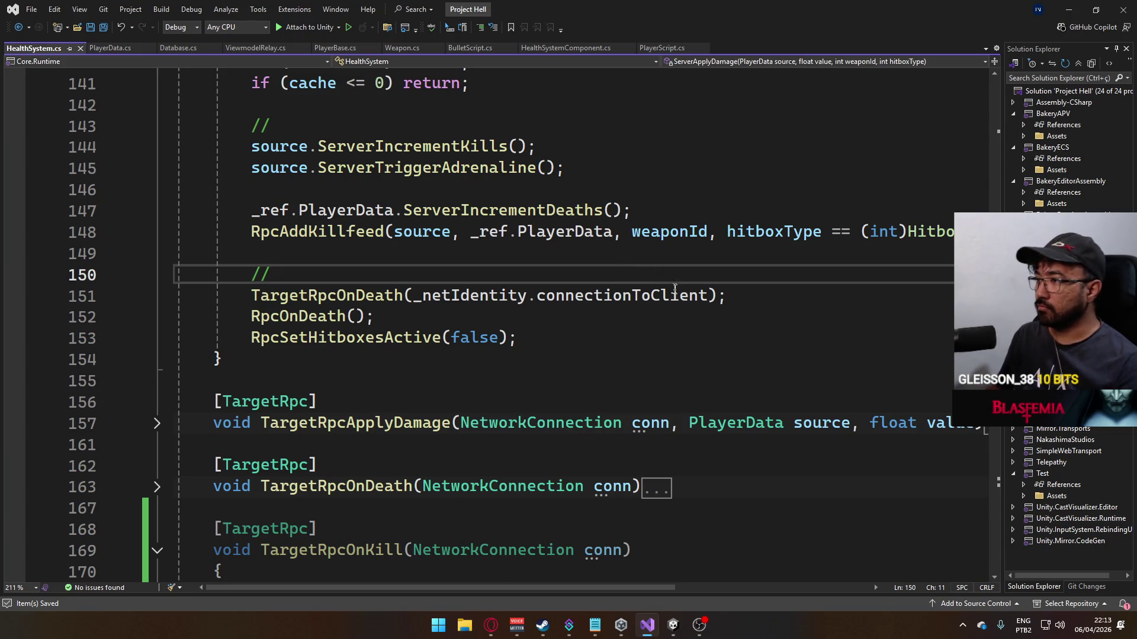
pyautogui.scroll(1, 675, 288)
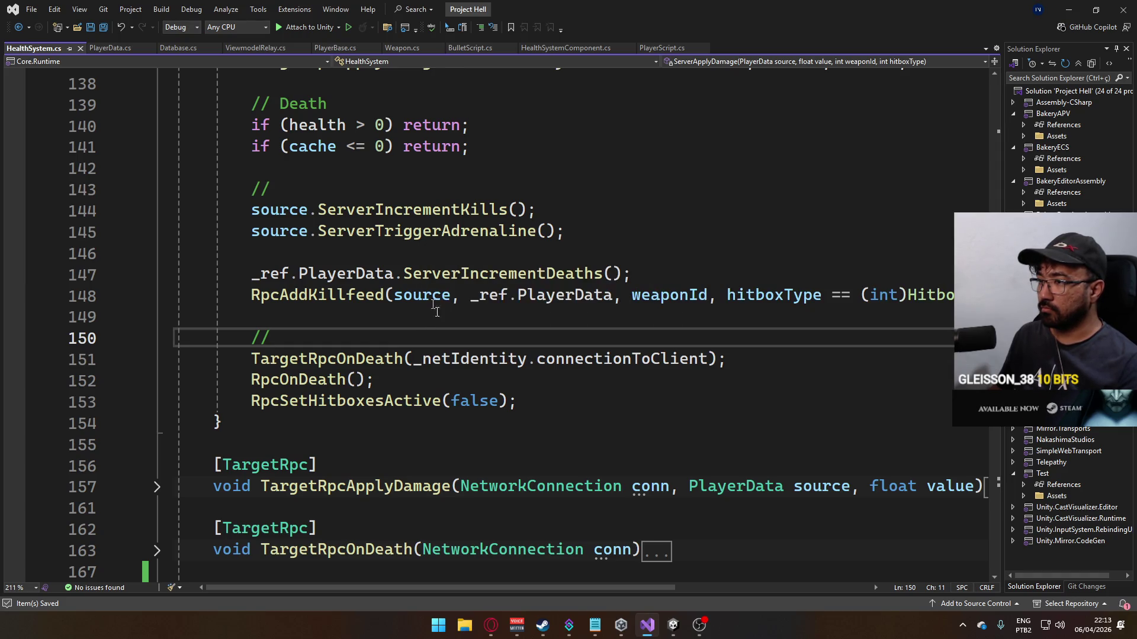
pyautogui.click(399, 194)
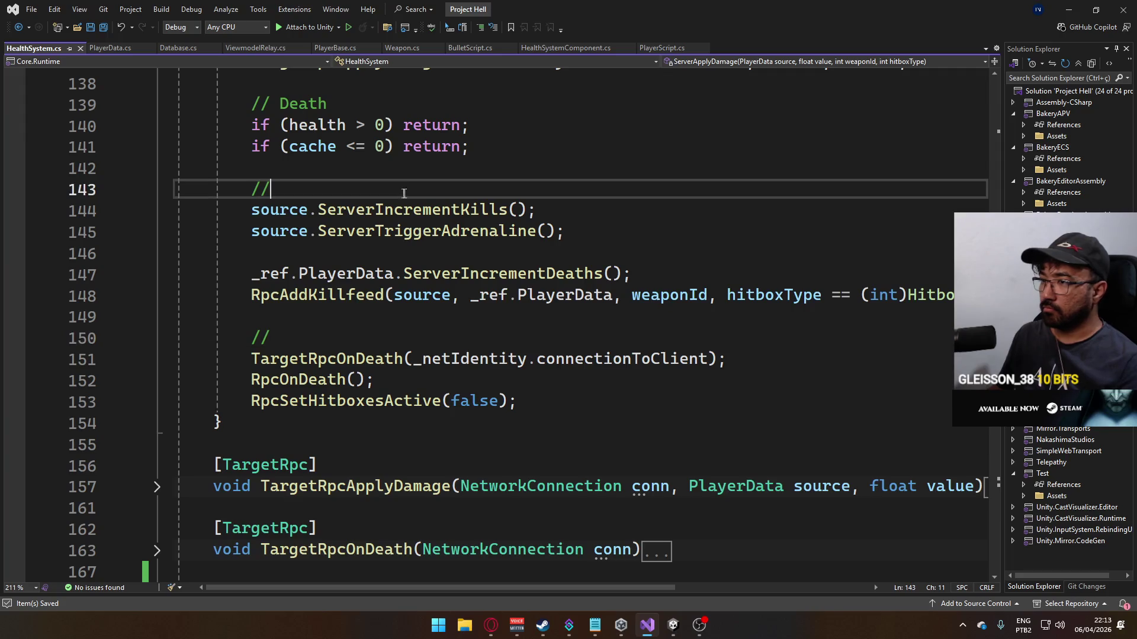
pyautogui.press('Return')
pyautogui.write('Target')
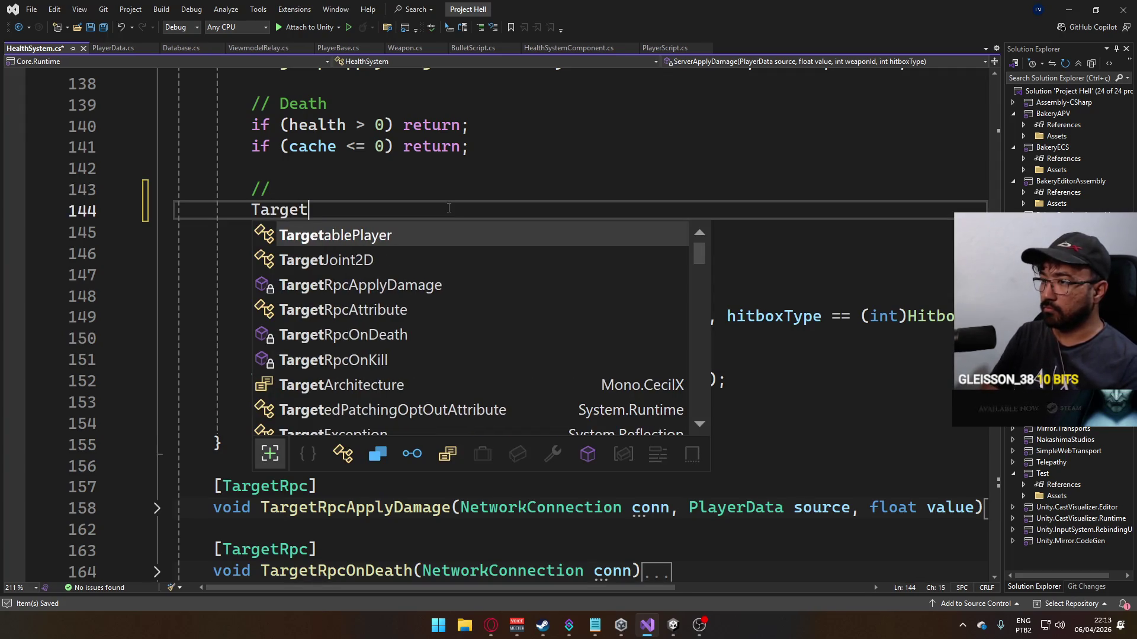
pyautogui.write('RpcOnKill')
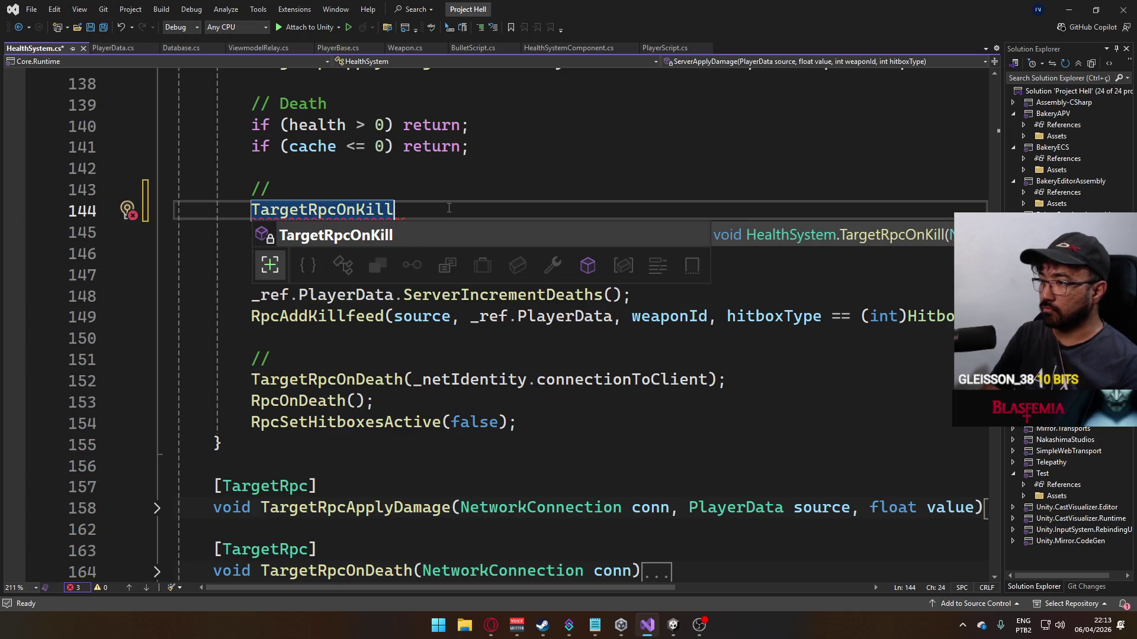
pyautogui.press('Escape')
pyautogui.write('(')
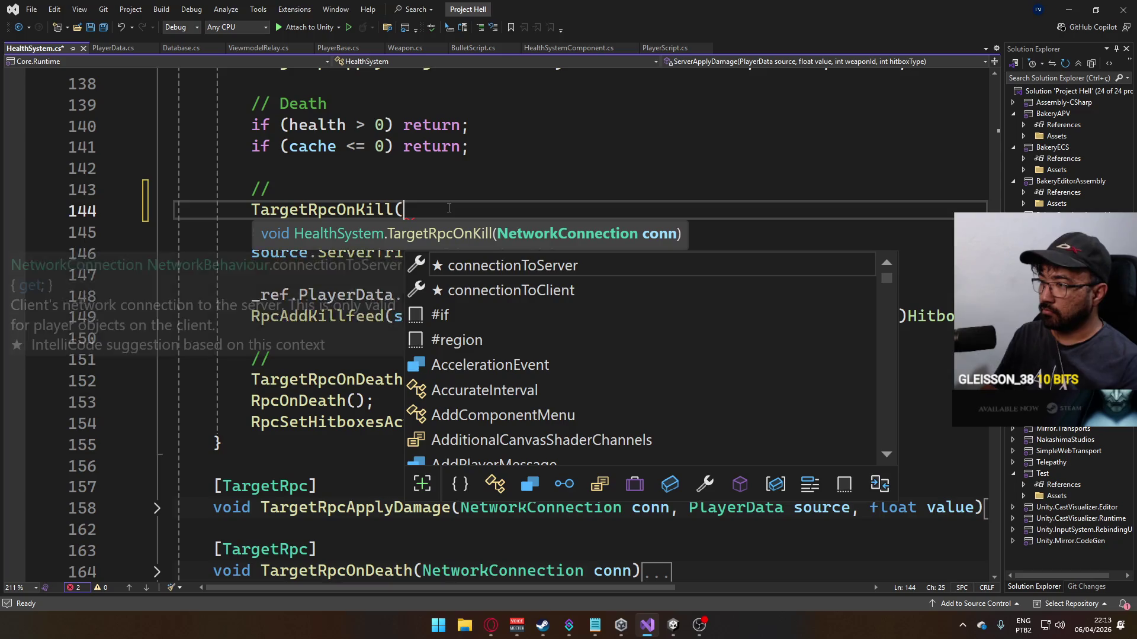
pyautogui.click(549, 189)
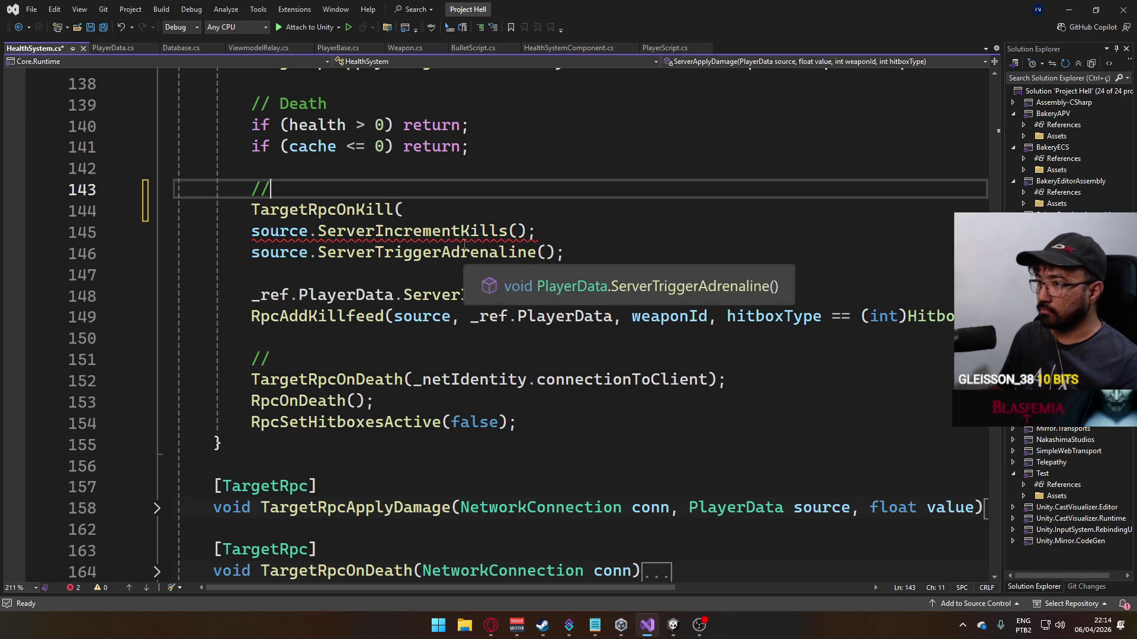
# Step: Pass source.netIdentity.connectionToClient as the argument and save HealthSystem.cs
pyautogui.click(454, 212)
pyautogui.write('s')
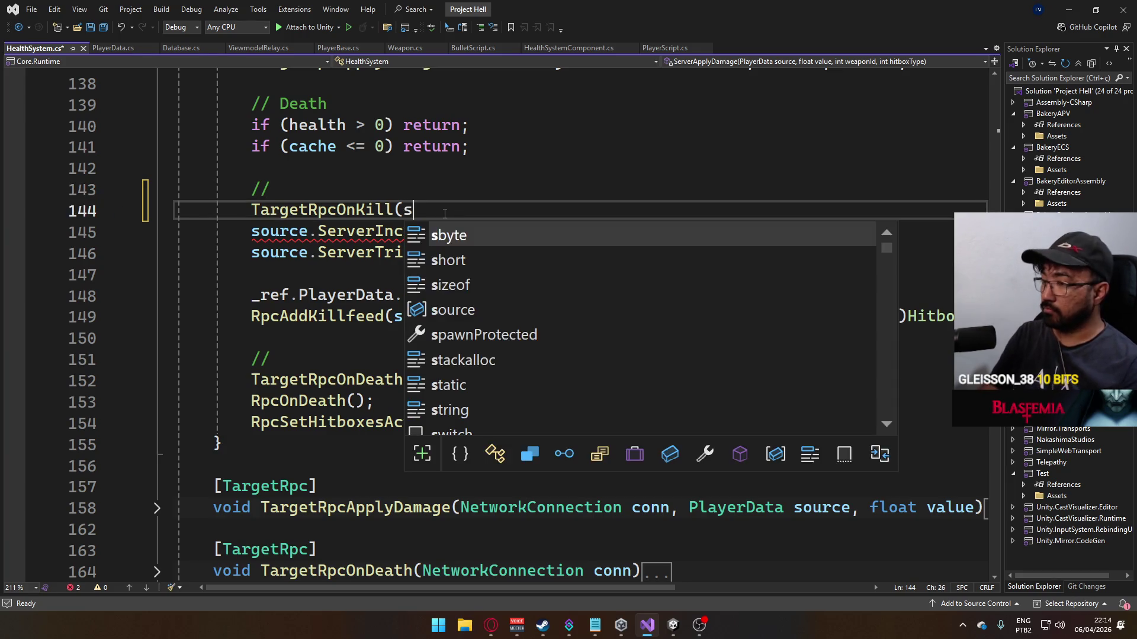
pyautogui.write('ource.net')
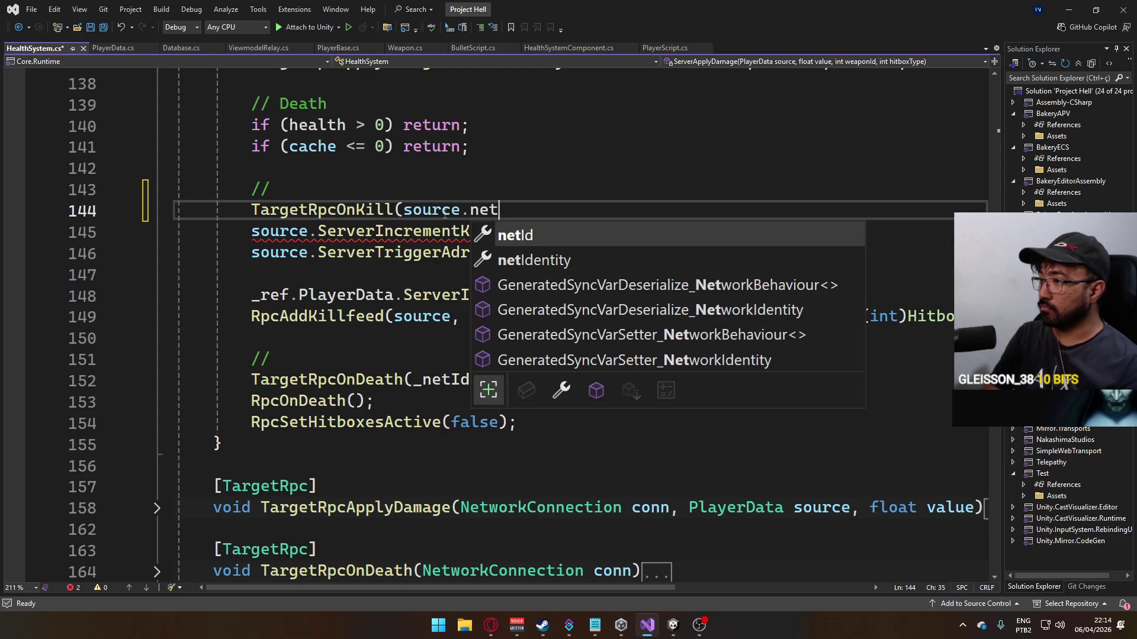
pyautogui.press('Down')
pyautogui.press('Tab')
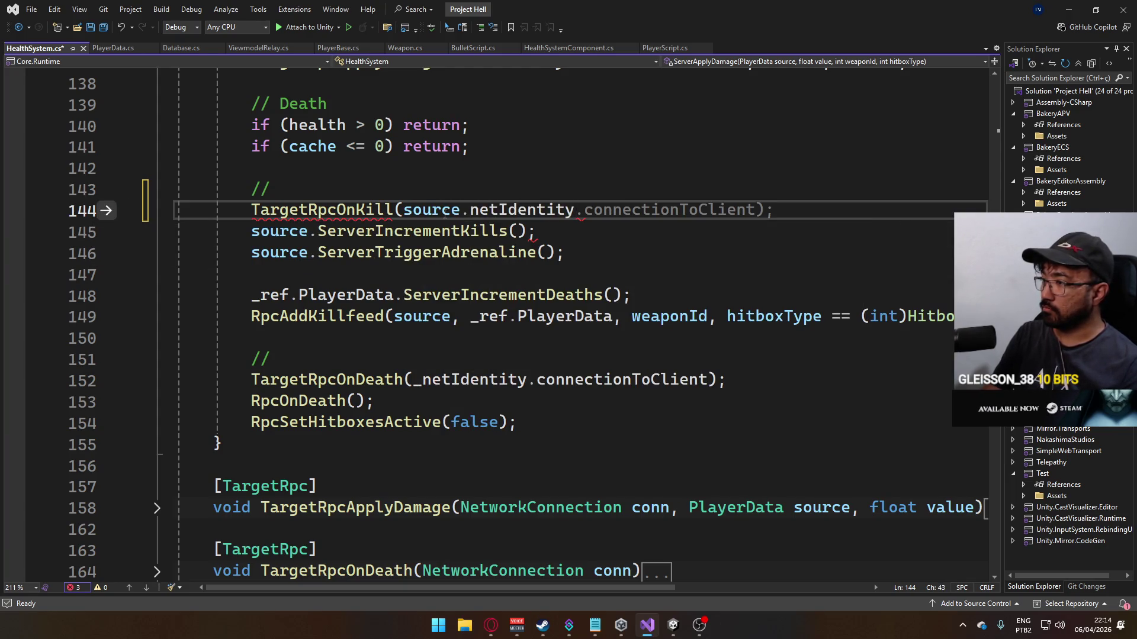
pyautogui.press('Tab')
pyautogui.hotkey('ctrl', 's')
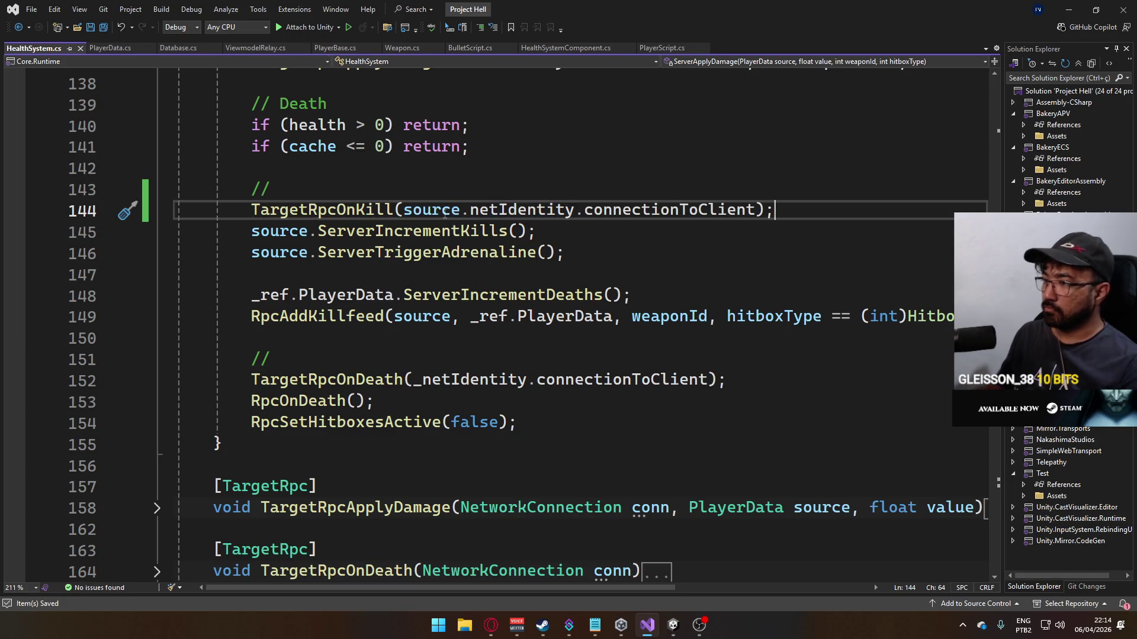
pyautogui.moveTo(679, 634)
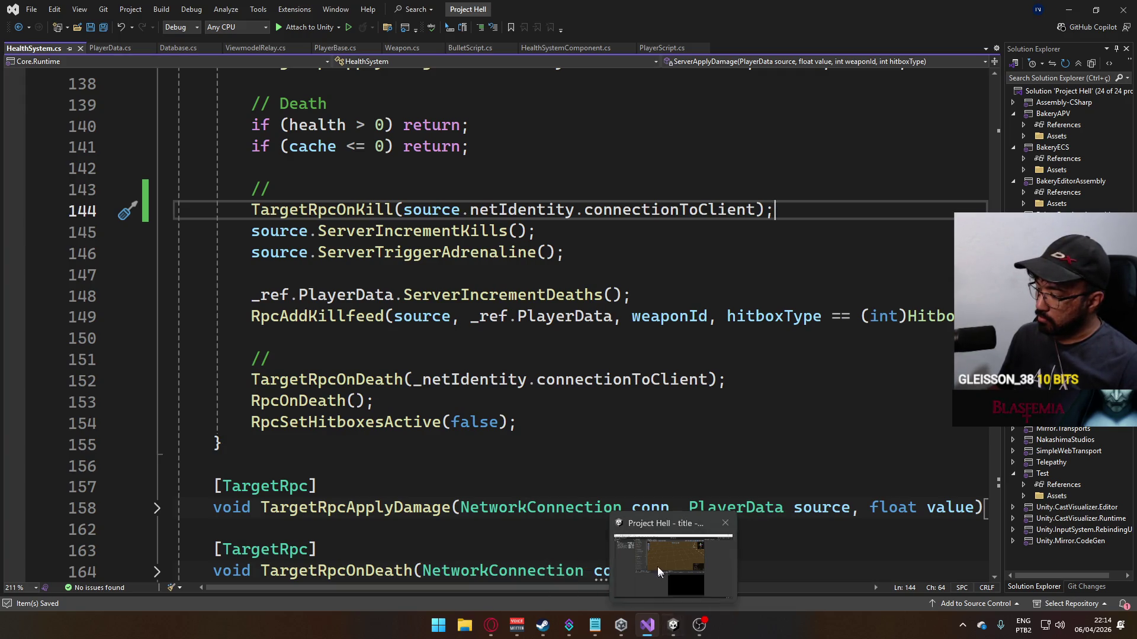
# Step: In Unity's Project tab, browse to Textures > Weapon Sprites and select the Knife_Killfeed sprite
pyautogui.click(616, 568)
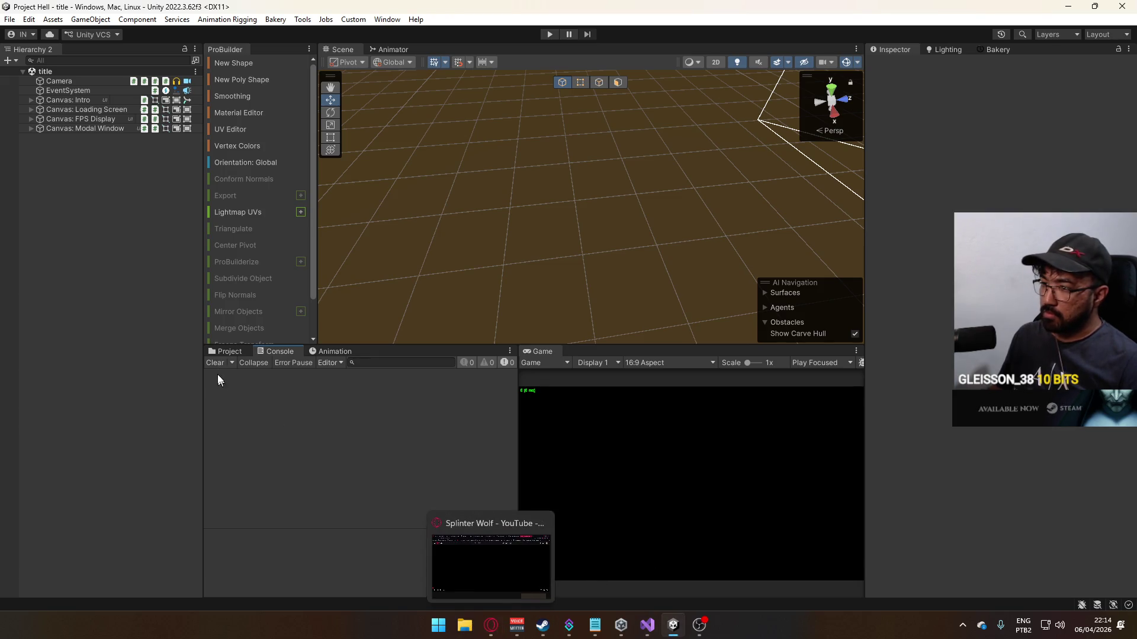
pyautogui.click(226, 351)
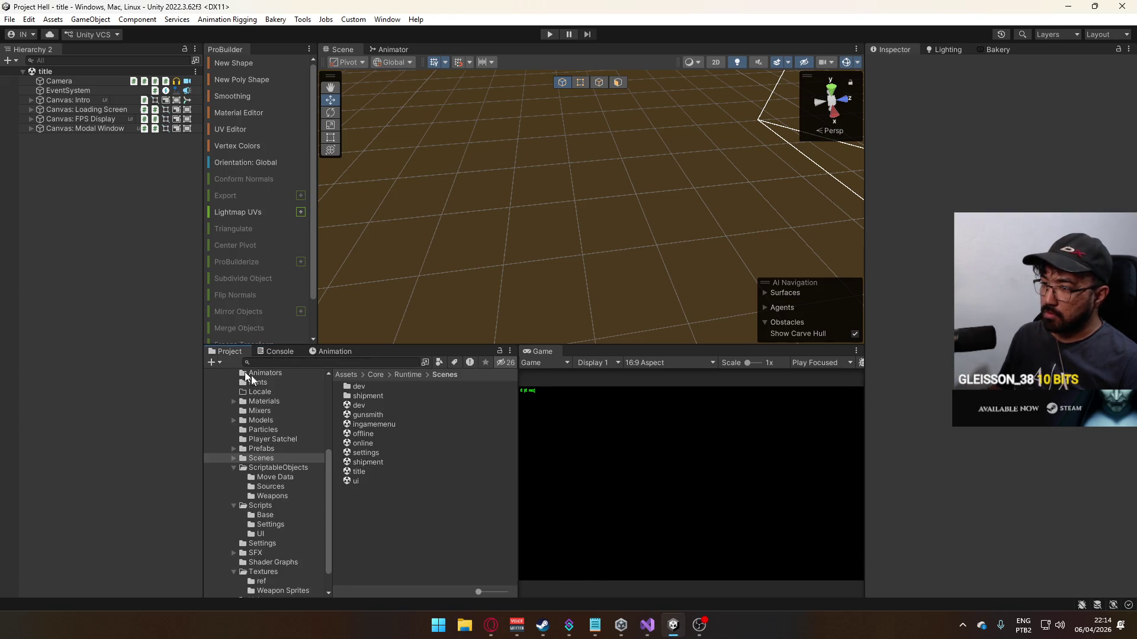
pyautogui.click(269, 498)
pyautogui.click(276, 467)
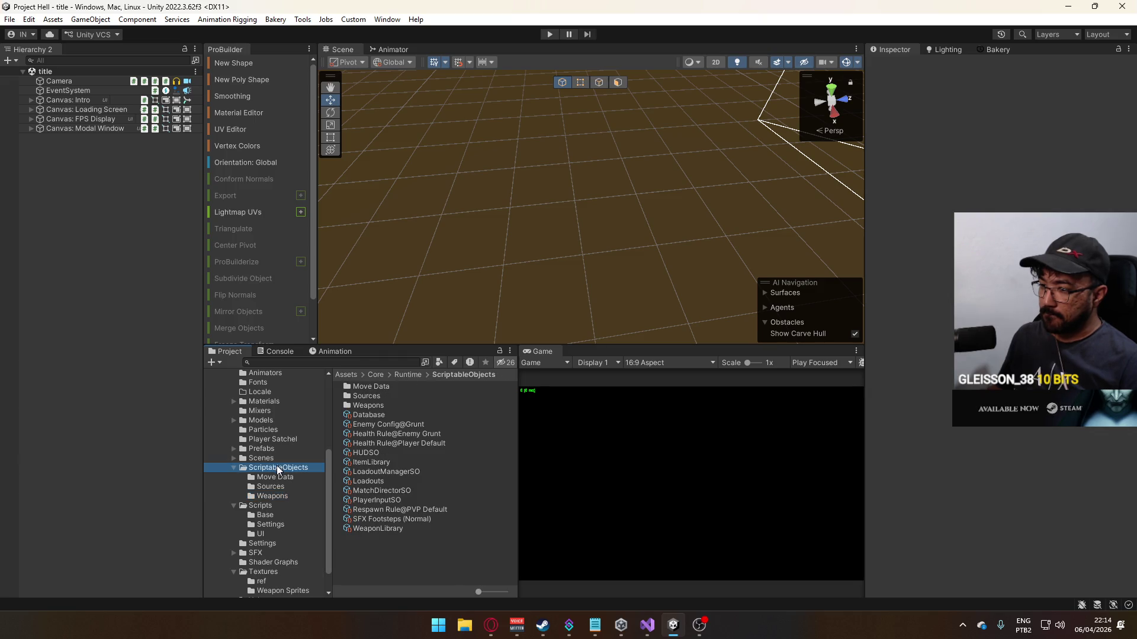
pyautogui.click(275, 497)
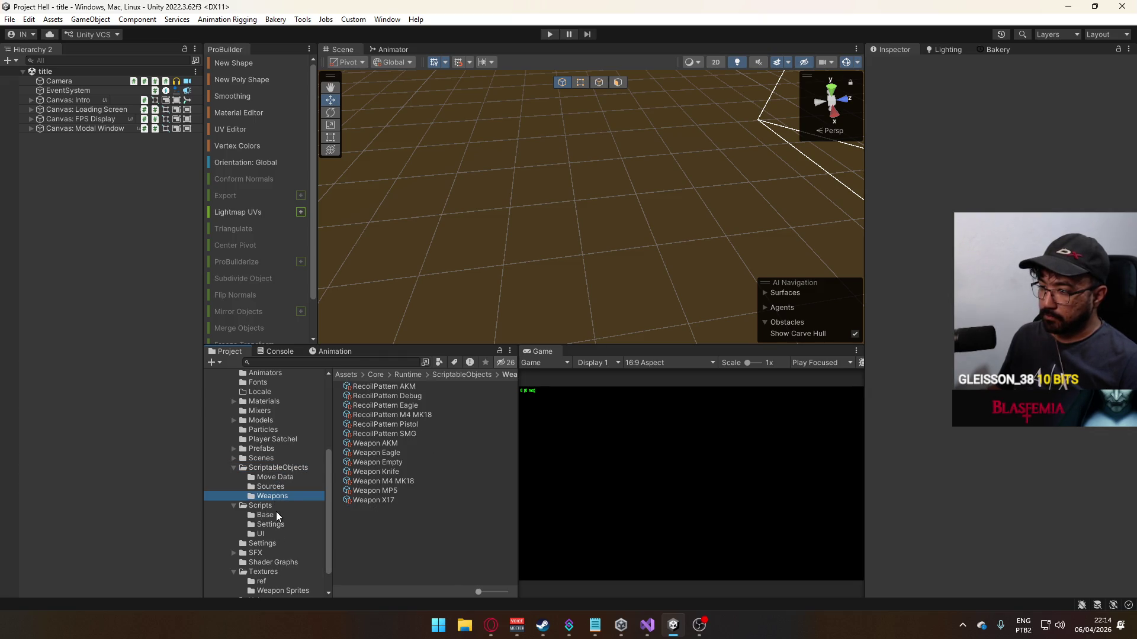
pyautogui.scroll(-1, 276, 511)
pyautogui.click(281, 563)
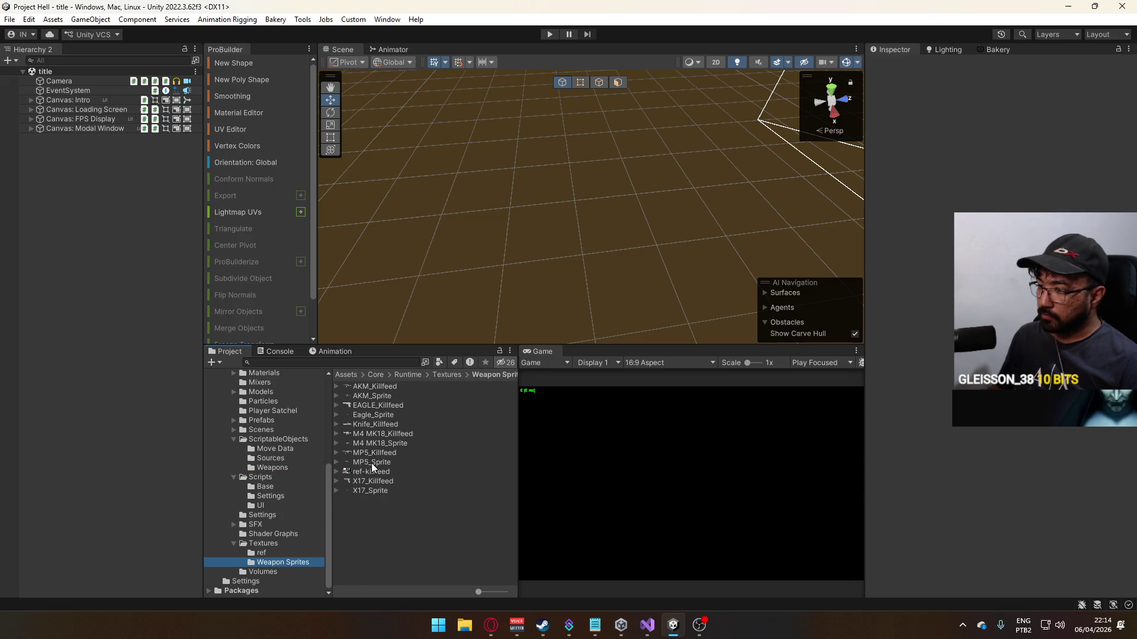
pyautogui.click(390, 423)
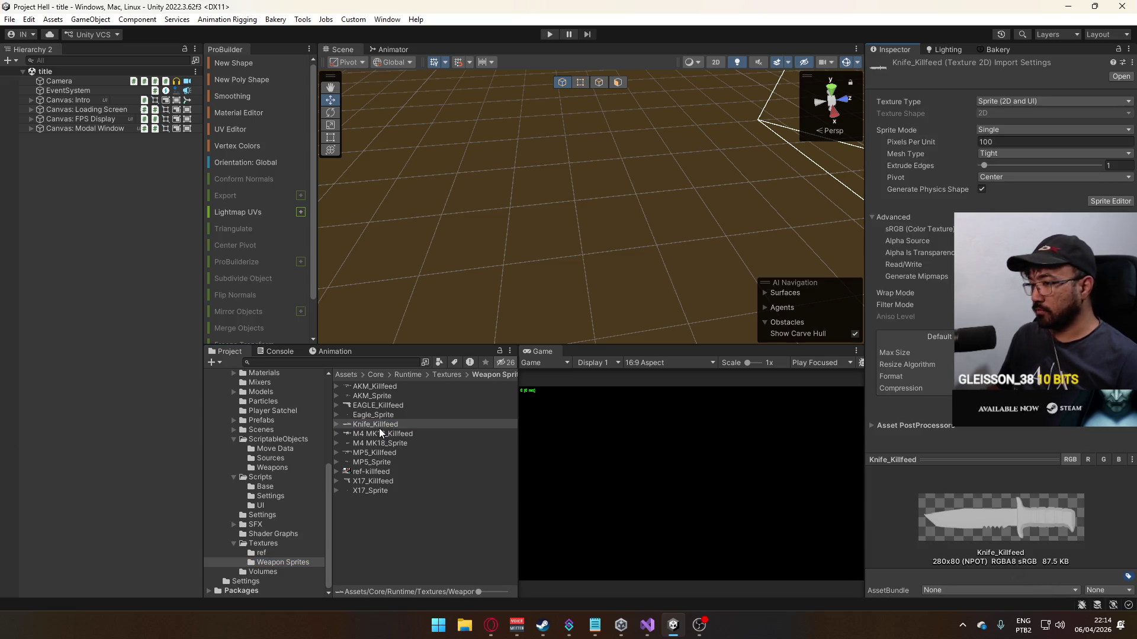
pyautogui.click(380, 434)
pyautogui.click(386, 425)
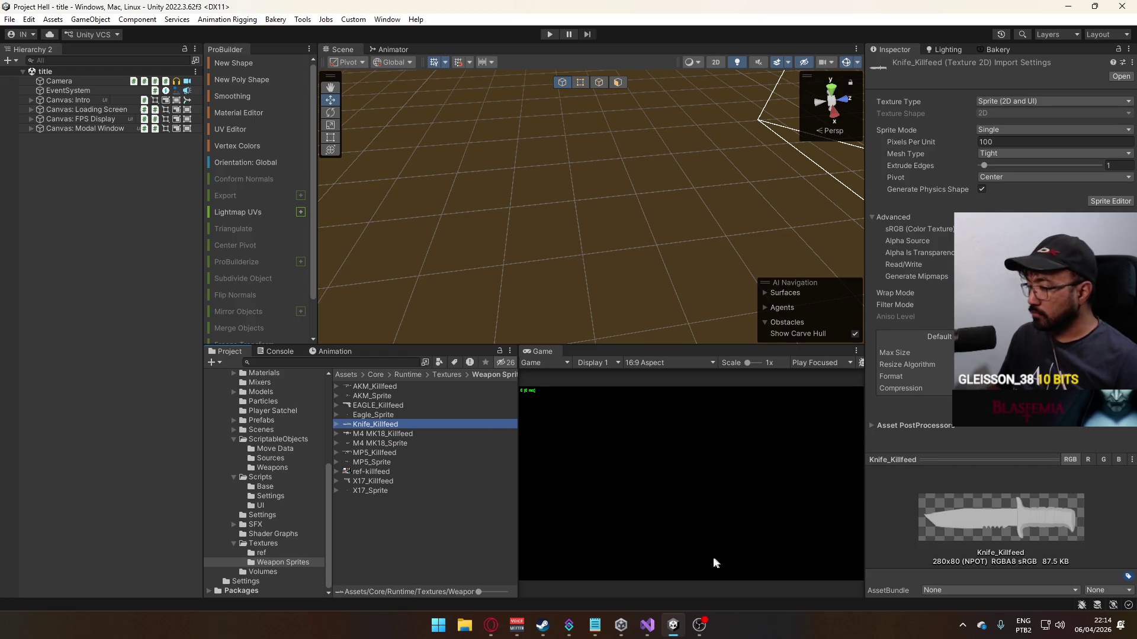
pyautogui.click(465, 624)
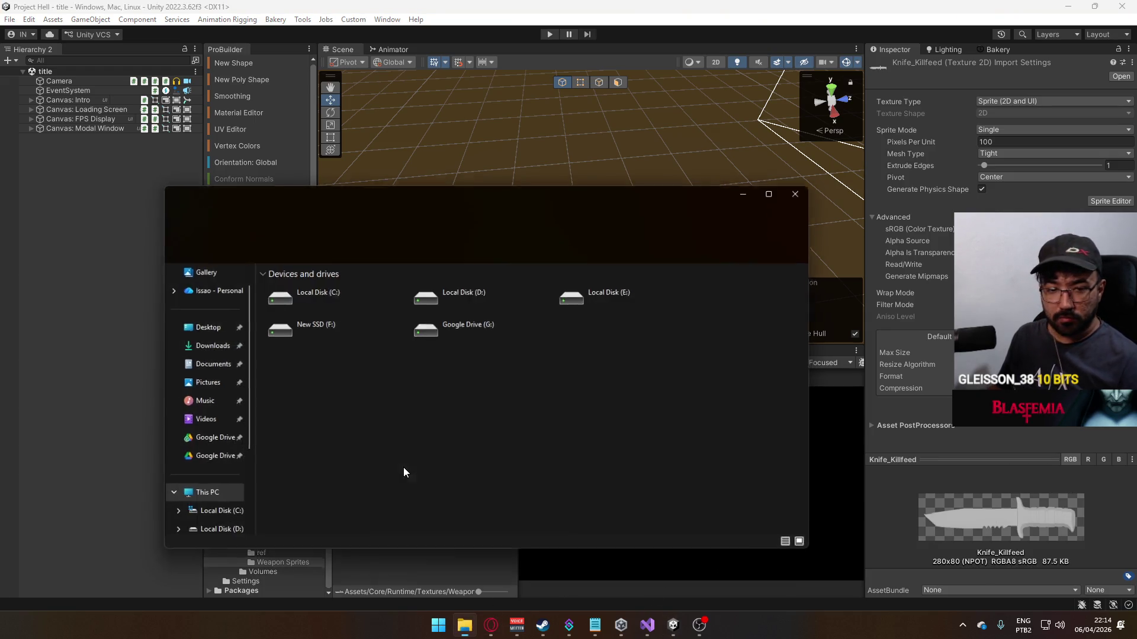
# Step: Browse to D:\Google Drive\Project Hell\Models\Weapon Sprites and open Weapon Sprite Generator.blend
pyautogui.click(805, 189)
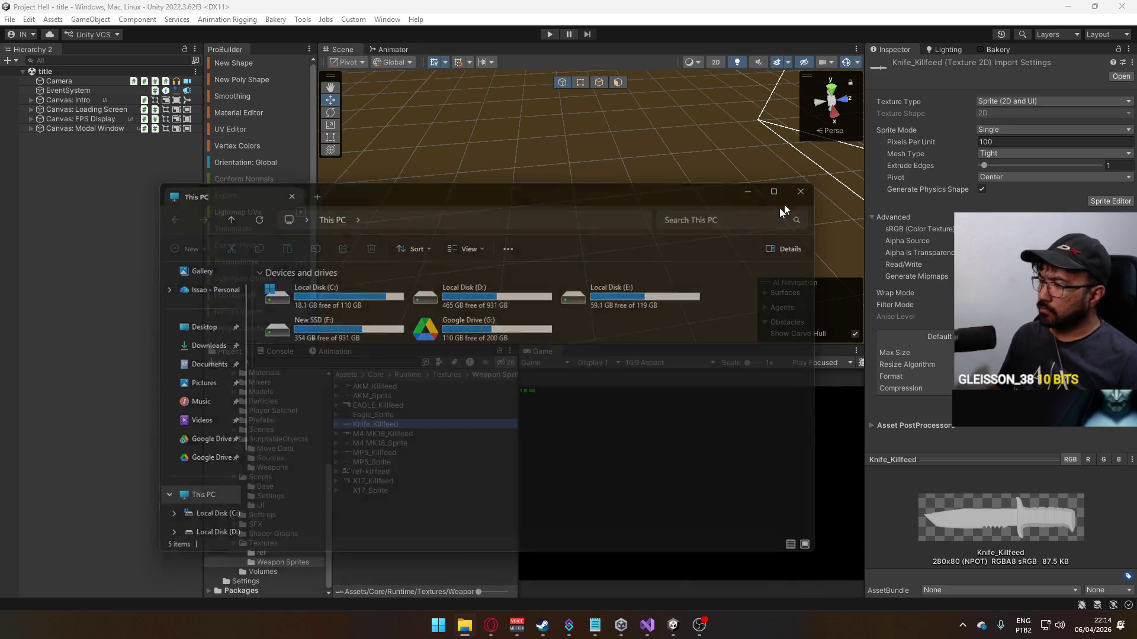
pyautogui.click(465, 625)
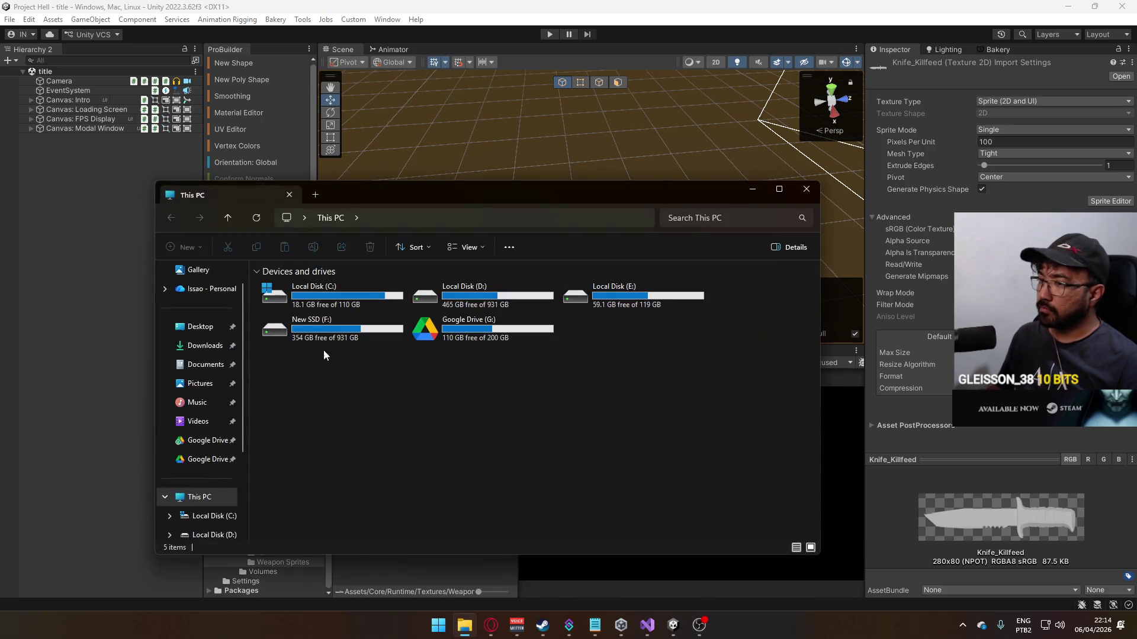
pyautogui.click(466, 303)
pyautogui.doubleClick(466, 303)
pyautogui.click(302, 301)
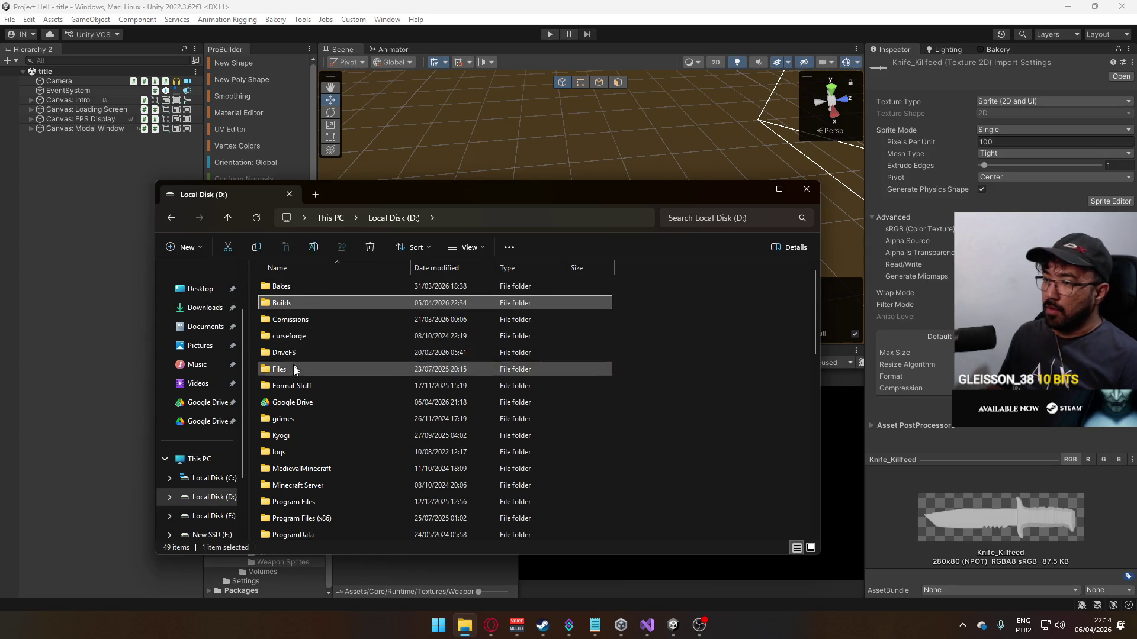
pyautogui.doubleClick(296, 402)
pyautogui.scroll(-4, 332, 355)
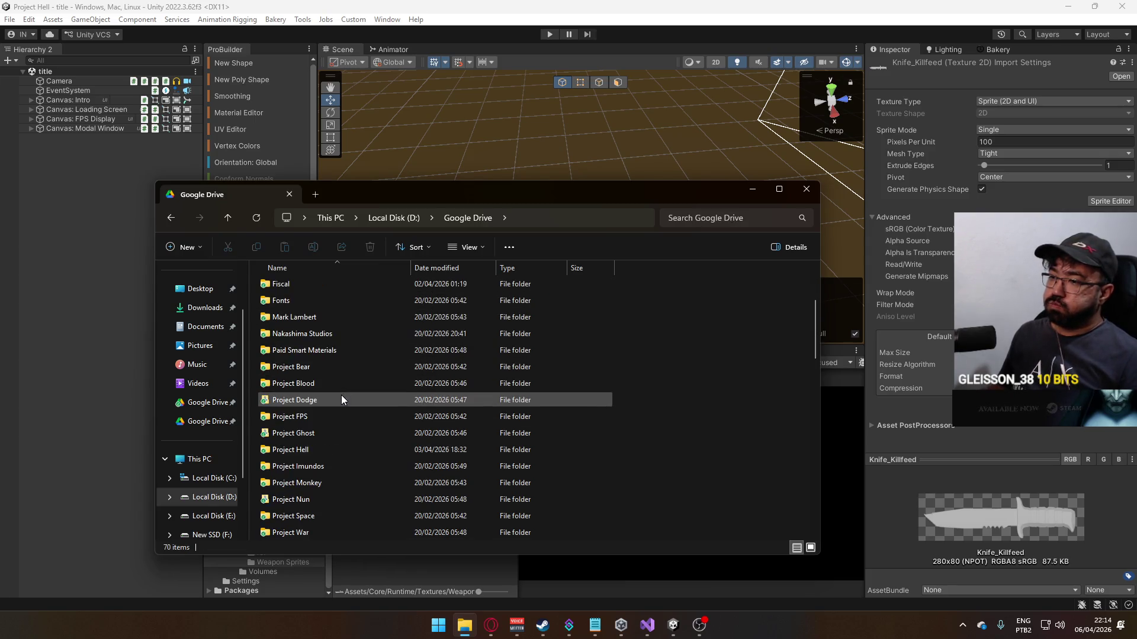
pyautogui.doubleClick(323, 450)
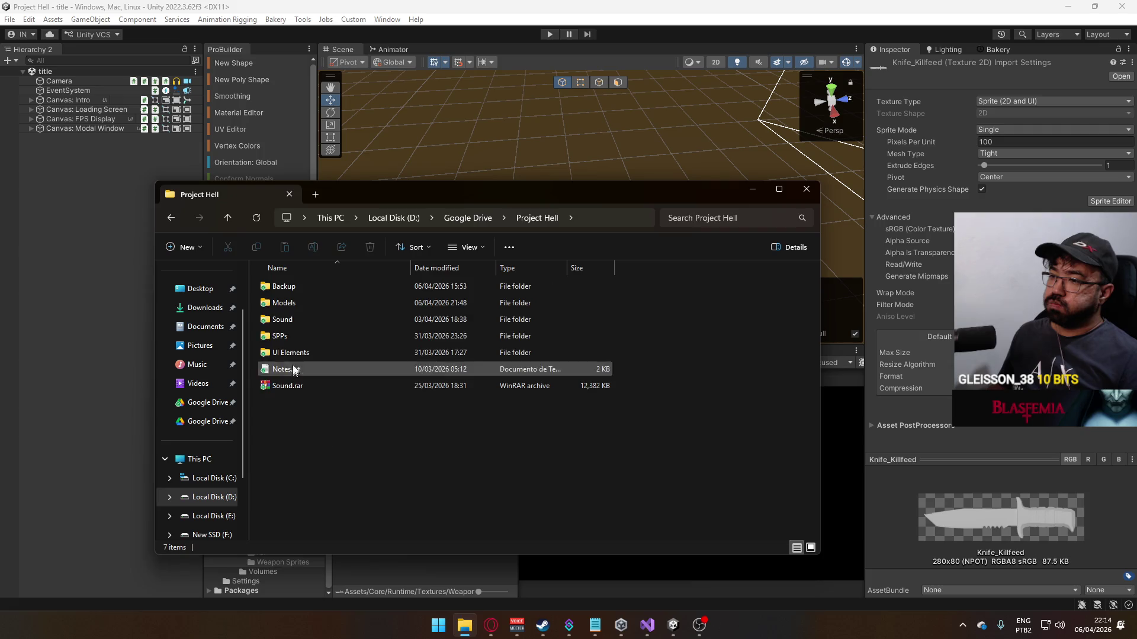
pyautogui.doubleClick(320, 303)
pyautogui.scroll(-6, 340, 328)
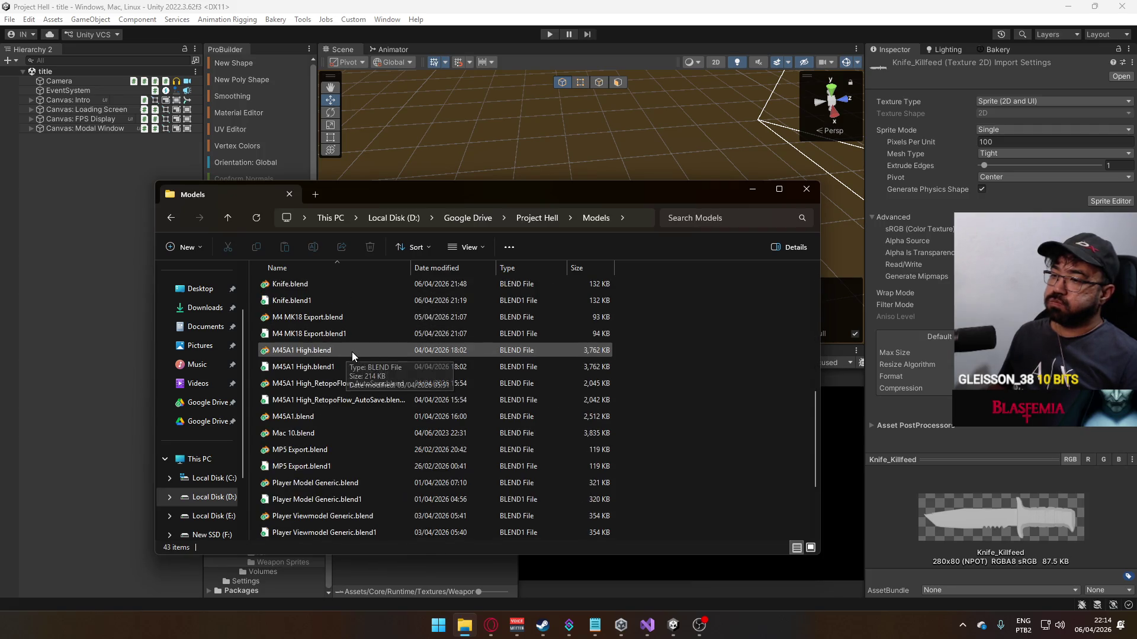
pyautogui.scroll(6, 347, 333)
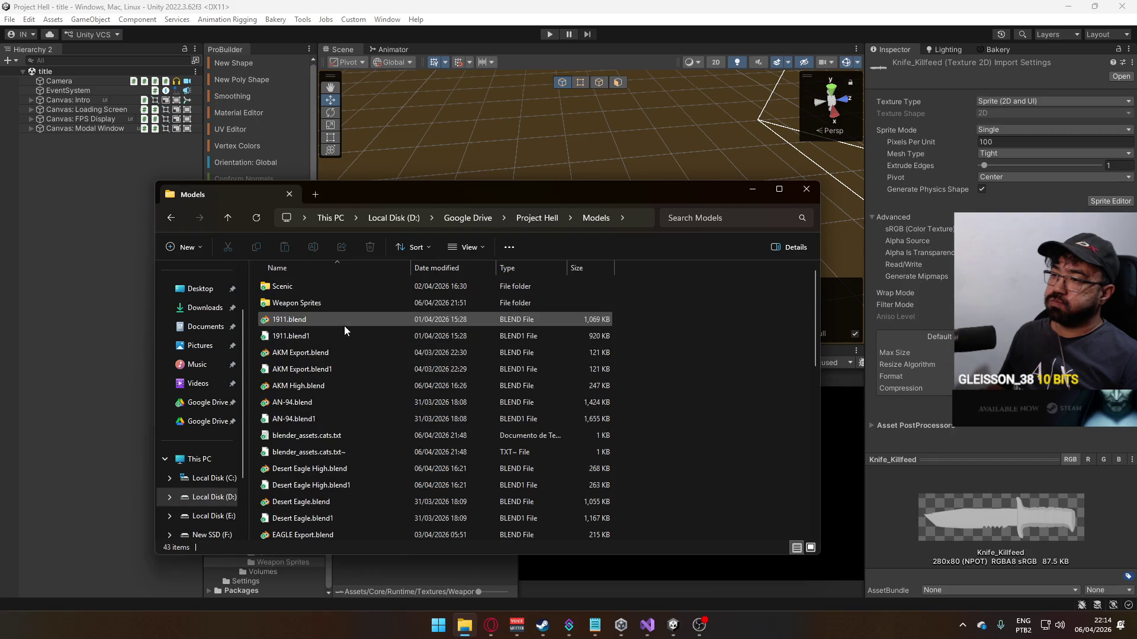
pyautogui.doubleClick(340, 307)
pyautogui.doubleClick(499, 299)
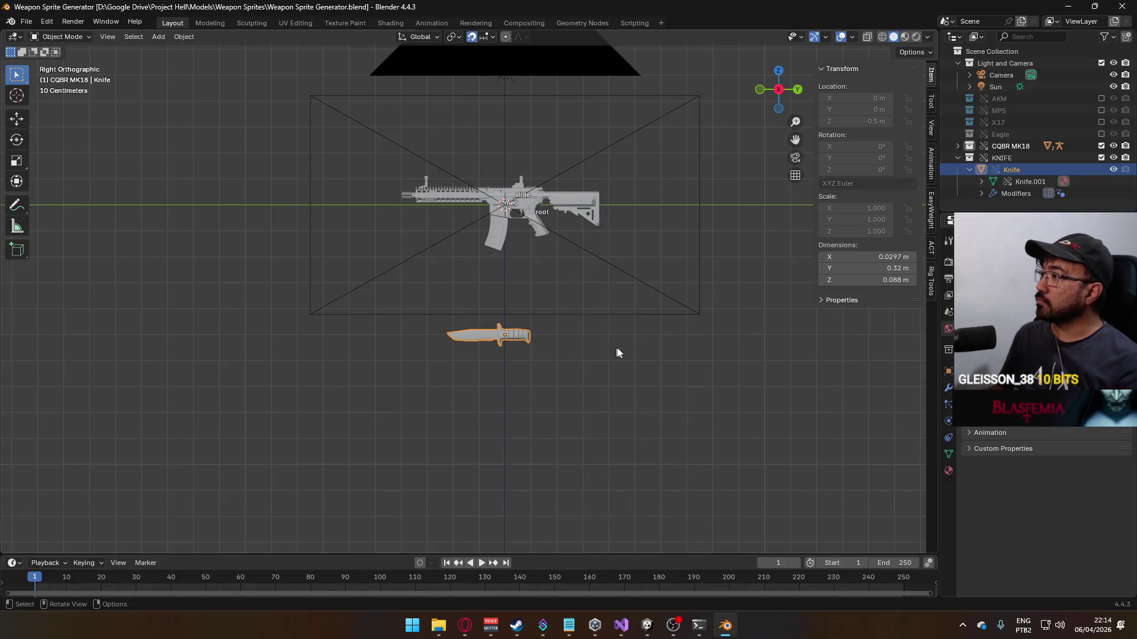
# Step: Delete the KNIFE collection, save the blend file, and exclude the CQBR MK18 rifle
pyautogui.click(508, 347)
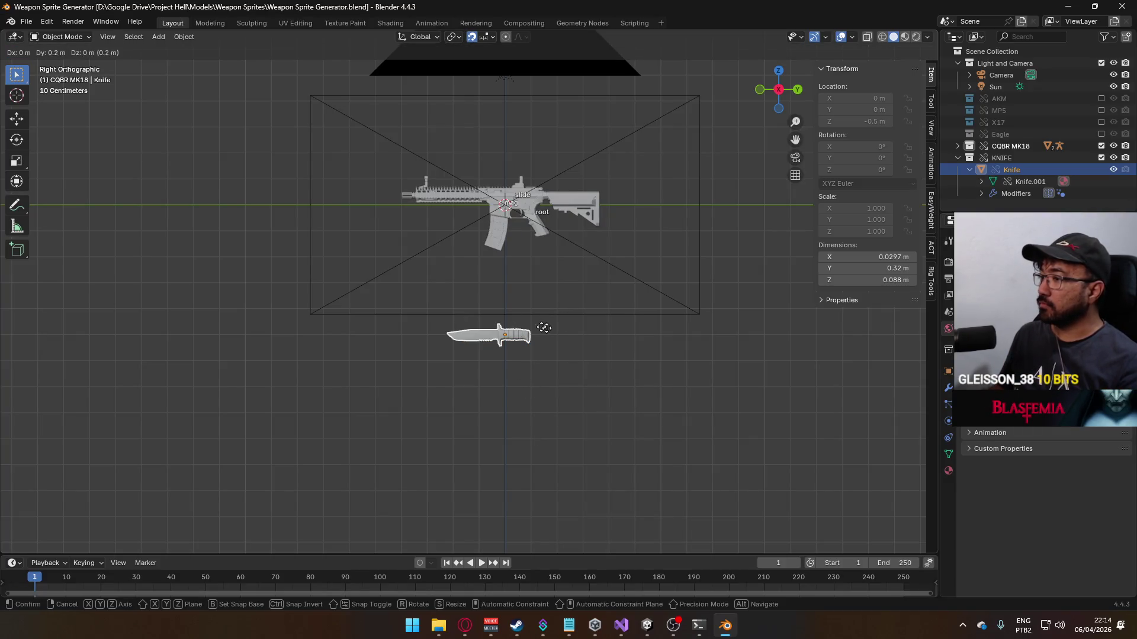
pyautogui.rightClick(1011, 159)
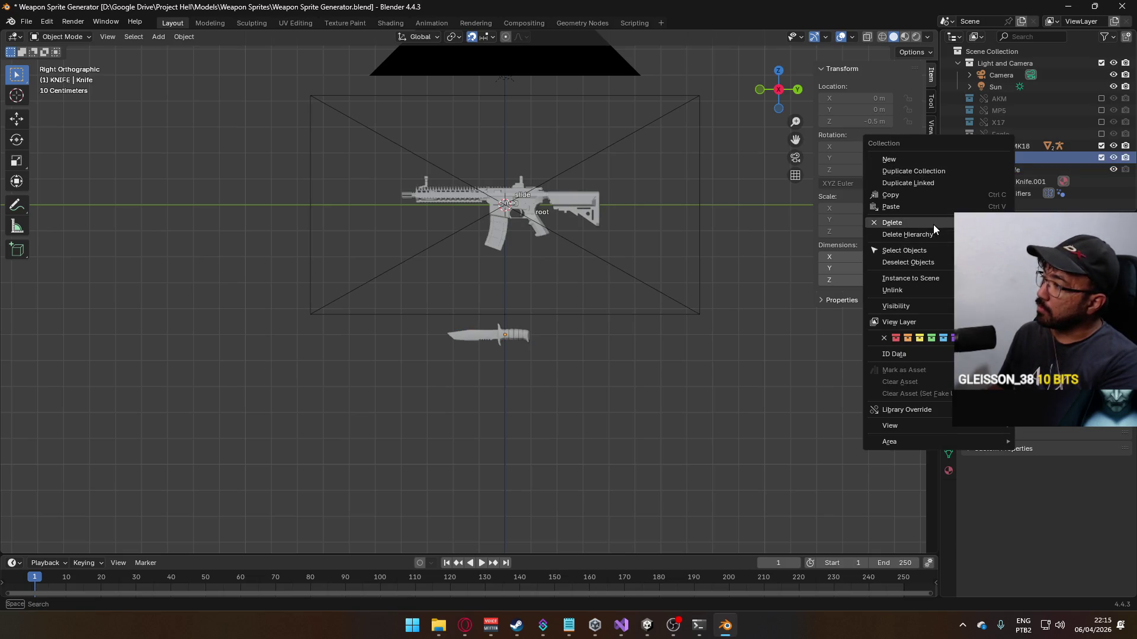
pyautogui.click(912, 235)
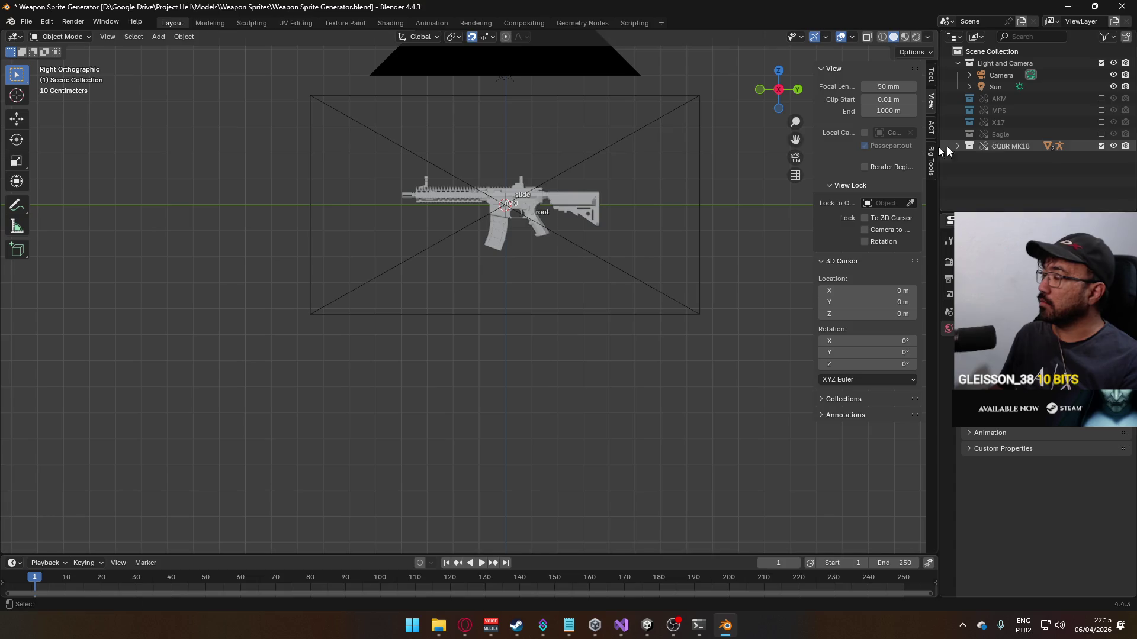
pyautogui.hotkey('ctrl', 's')
pyautogui.click(1101, 146)
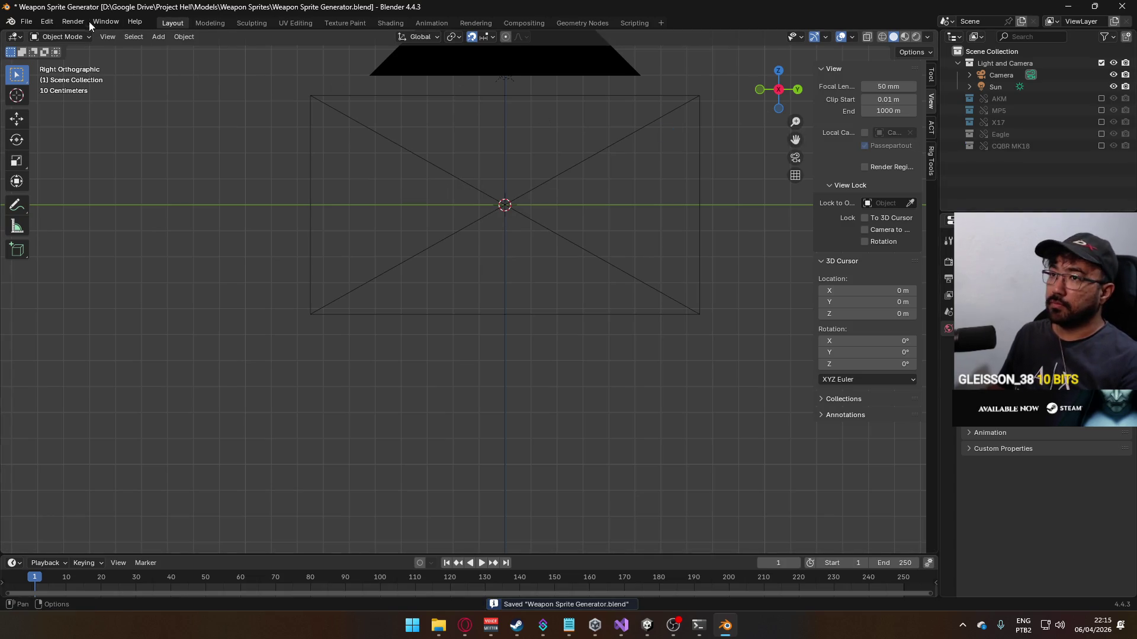
# Step: Append the Knife object from Models/Knife.blend into the scene
pyautogui.click(26, 22)
pyautogui.moveTo(72, 193)
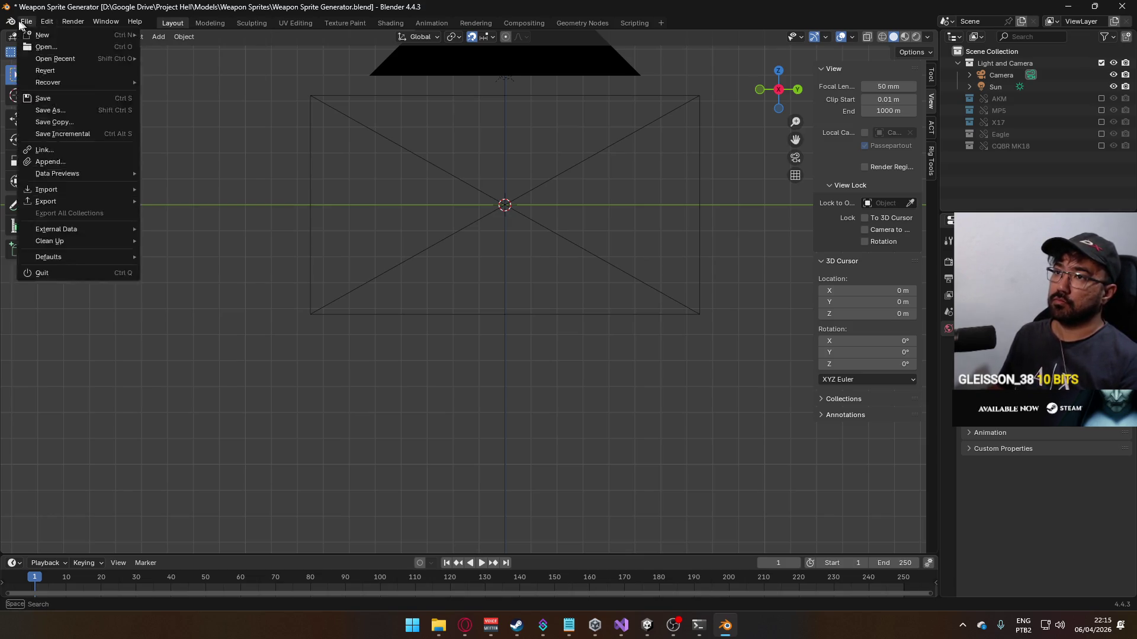
pyautogui.click(52, 161)
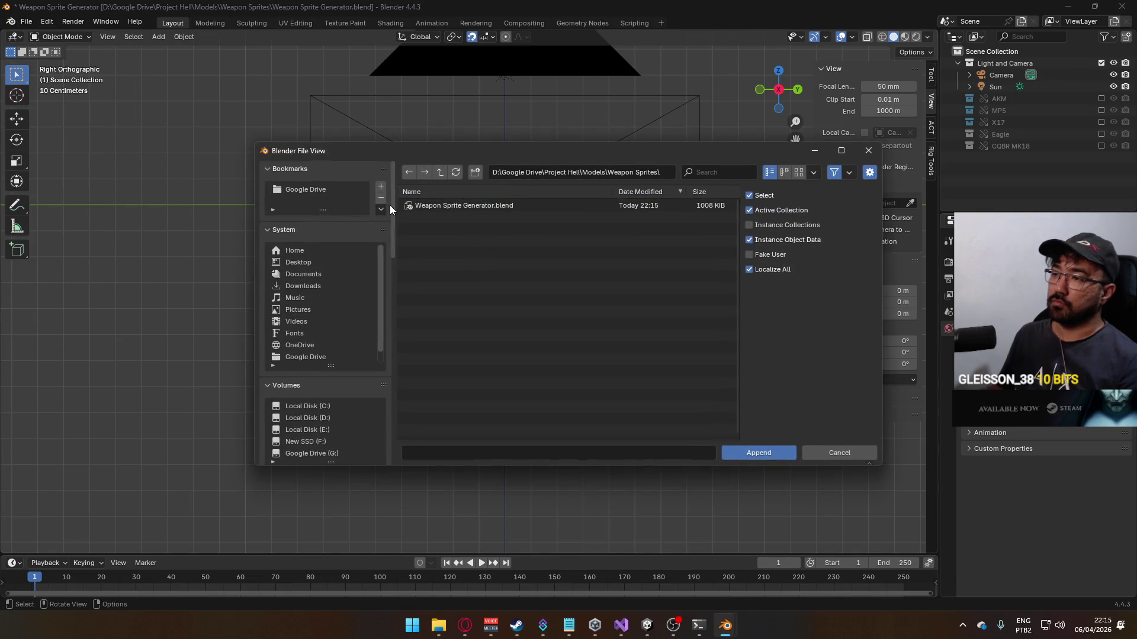
pyautogui.click(440, 172)
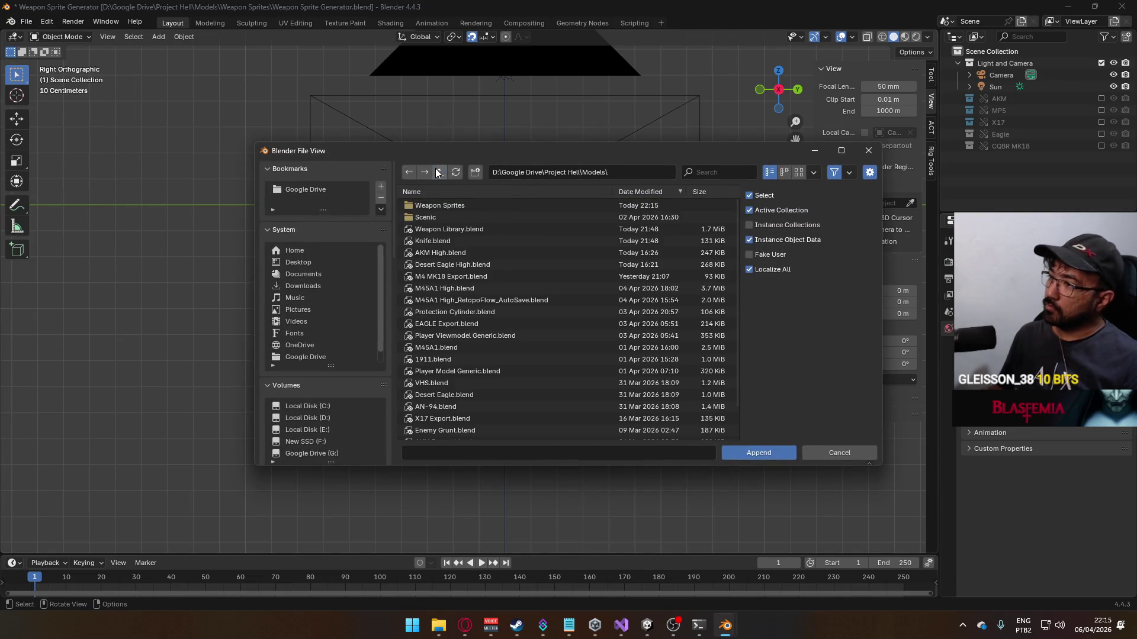
pyautogui.click(471, 251)
pyautogui.doubleClick(469, 241)
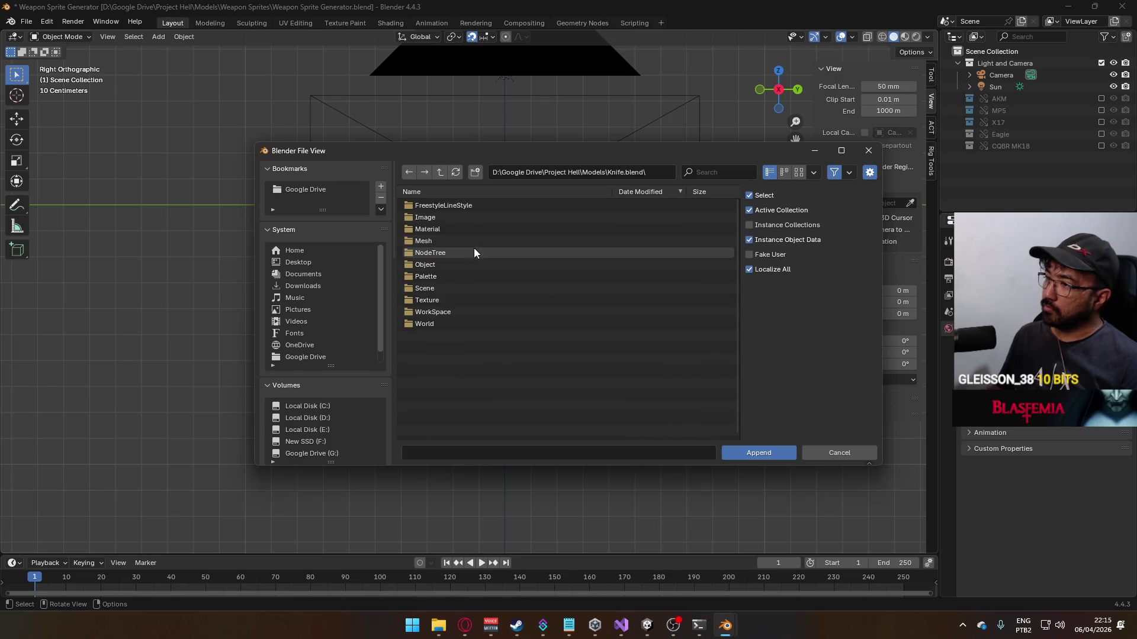
pyautogui.doubleClick(454, 263)
pyautogui.doubleClick(465, 208)
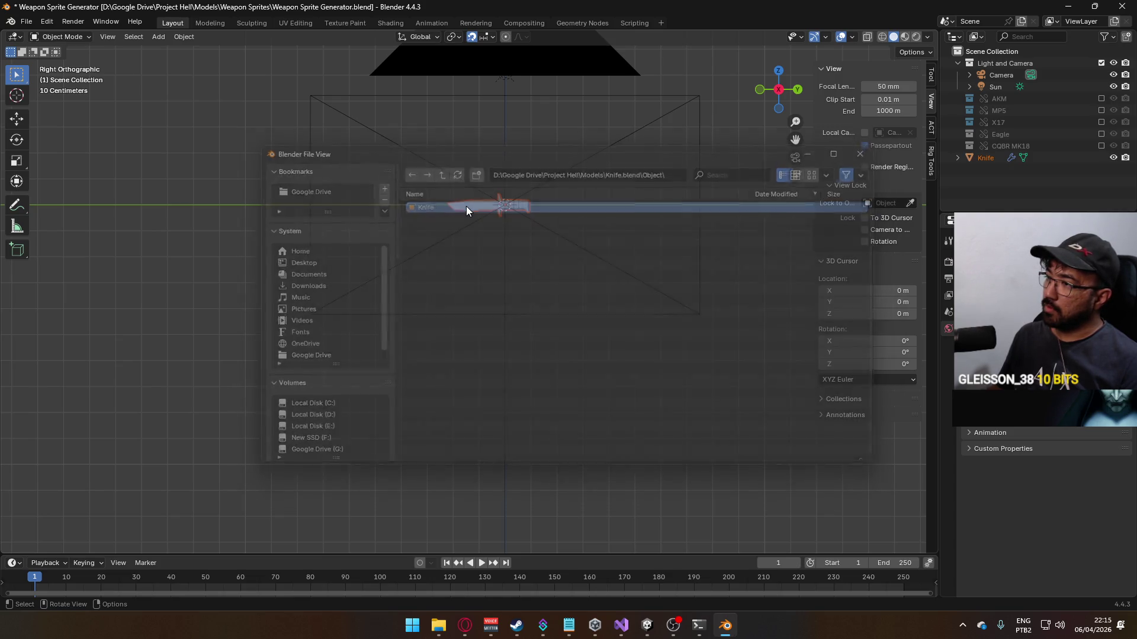
# Step: Raise the appended knife to Y 0.07 m and render it from the camera
pyautogui.scroll(2, 551, 273)
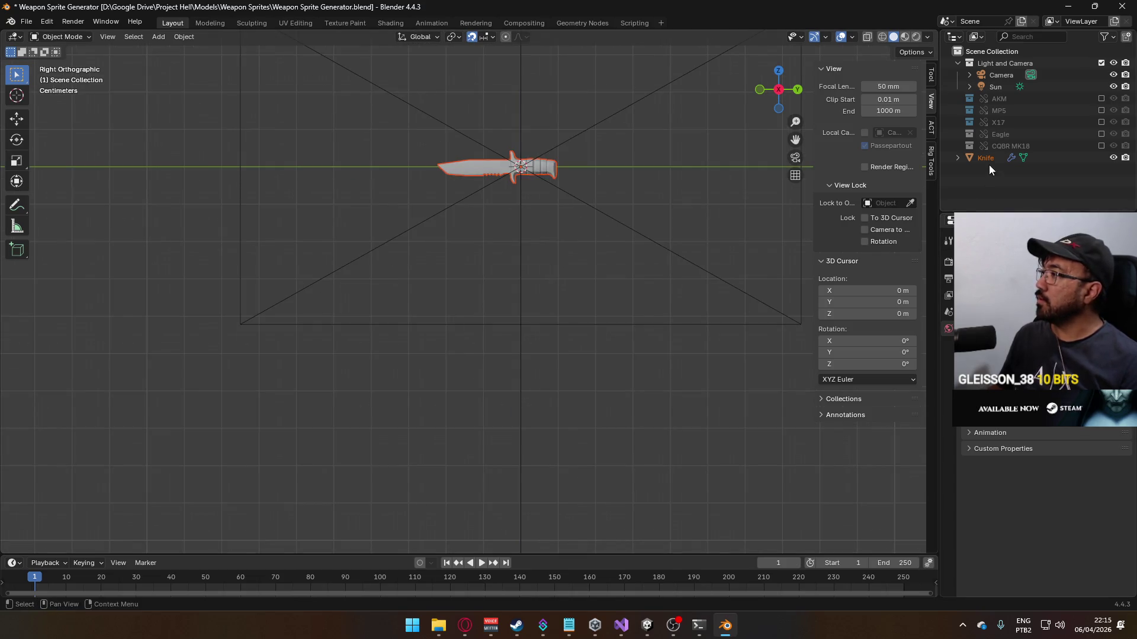
pyautogui.click(548, 161)
pyautogui.scroll(2, 579, 185)
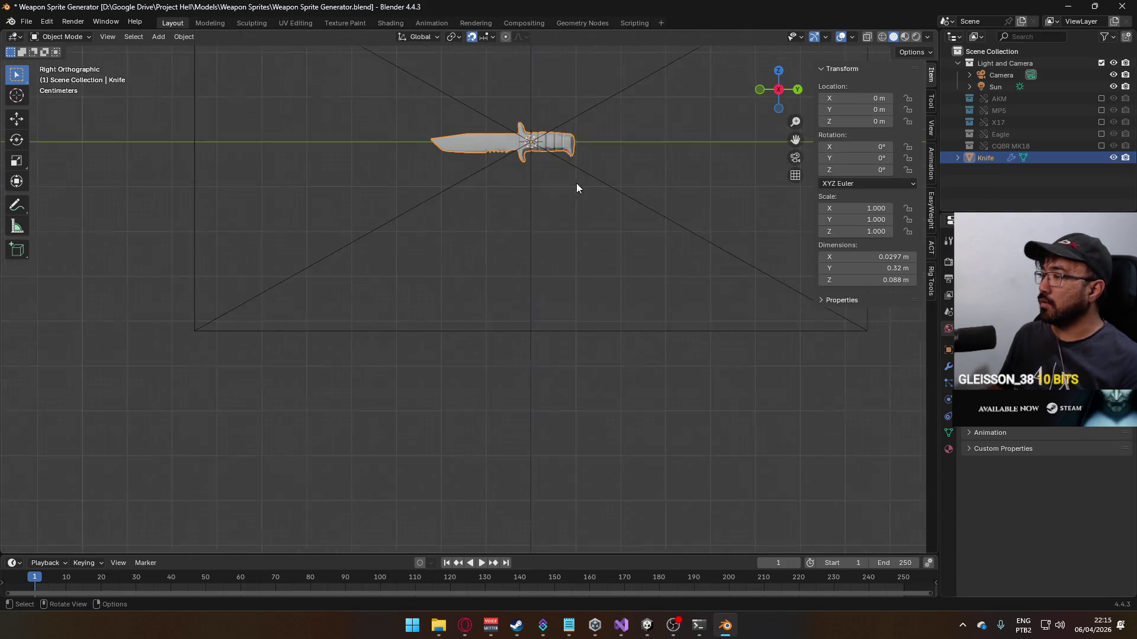
pyautogui.scroll(2, 548, 152)
pyautogui.press('g')
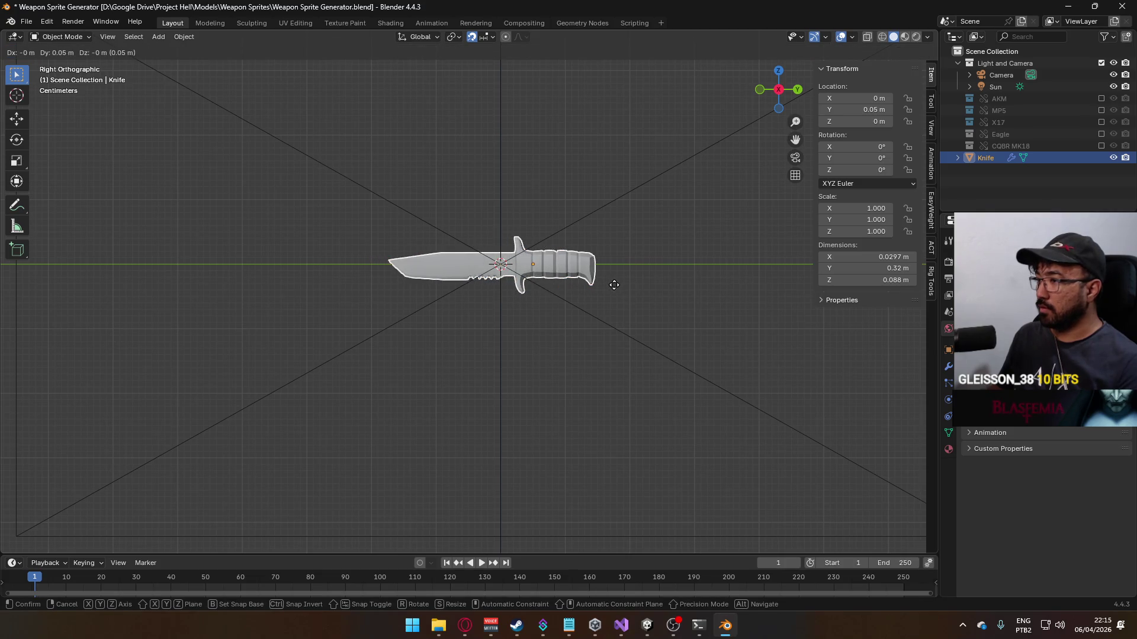
pyautogui.press('Home')
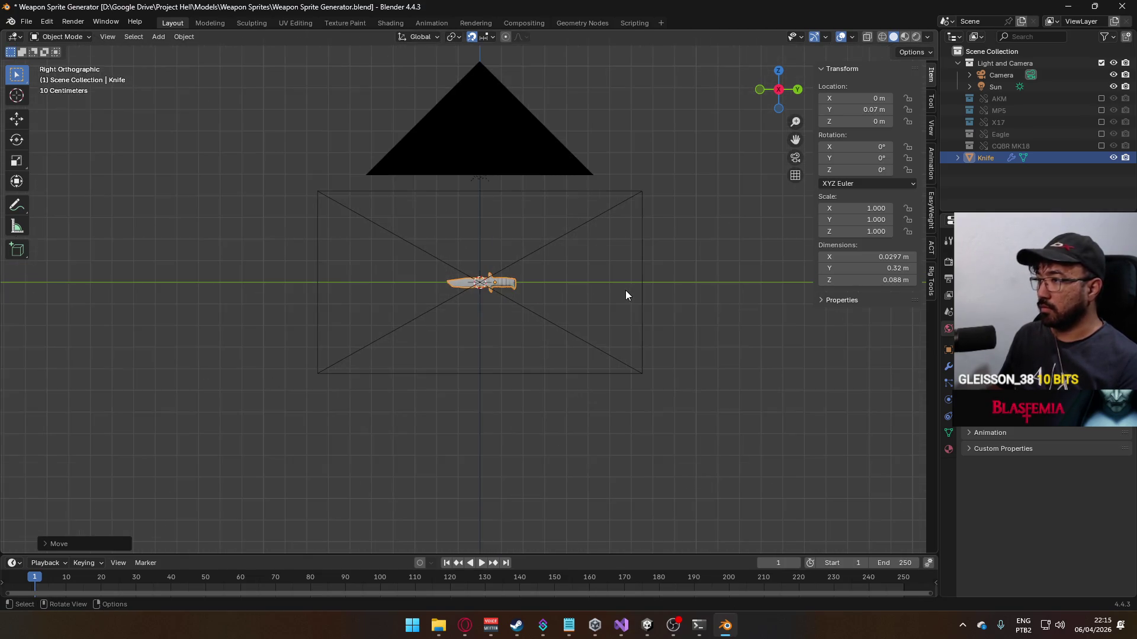
pyautogui.press('F12')
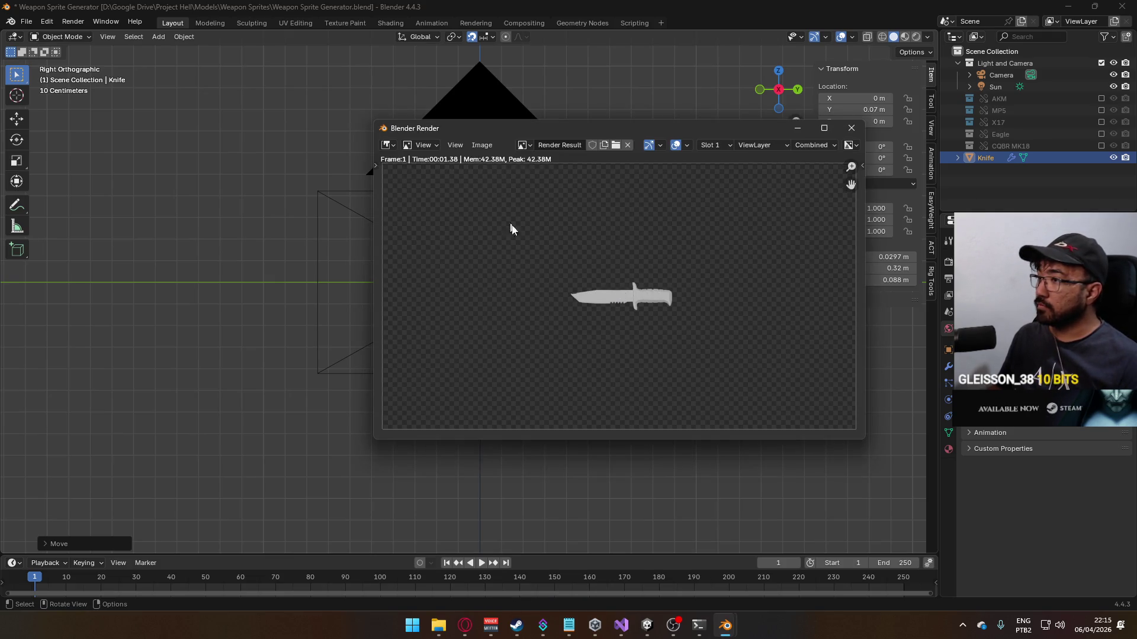
# Step: Save the knife render over Knife_Sprite.png and close the render window
pyautogui.scroll(3, 567, 302)
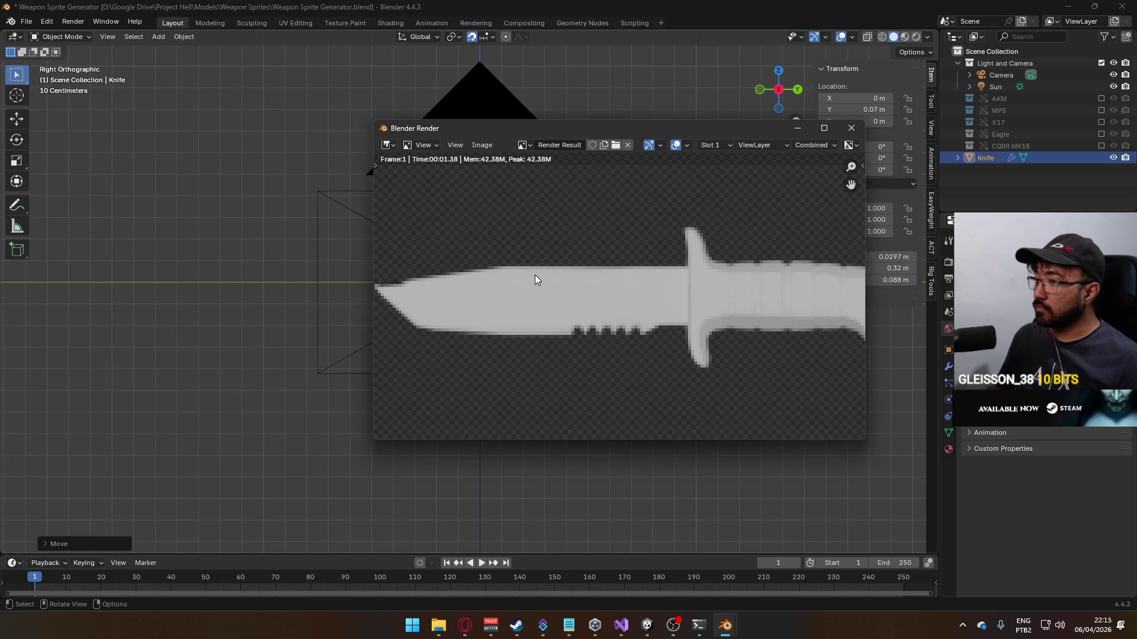
pyautogui.scroll(-2, 535, 275)
pyautogui.click(481, 146)
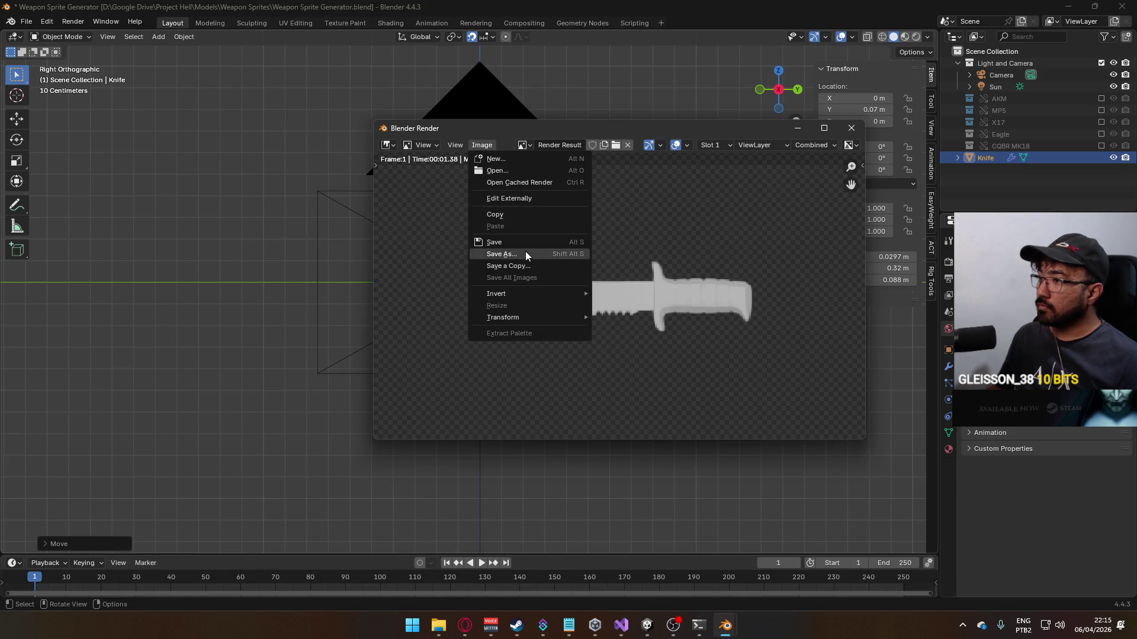
pyautogui.click(524, 251)
pyautogui.click(516, 183)
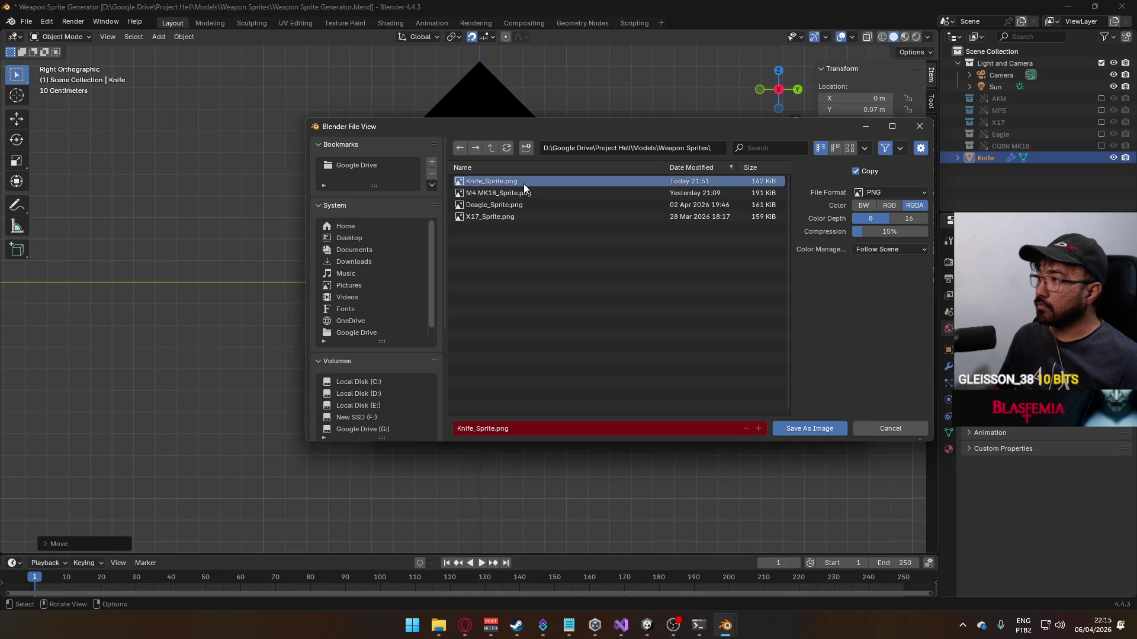
pyautogui.doubleClick(524, 184)
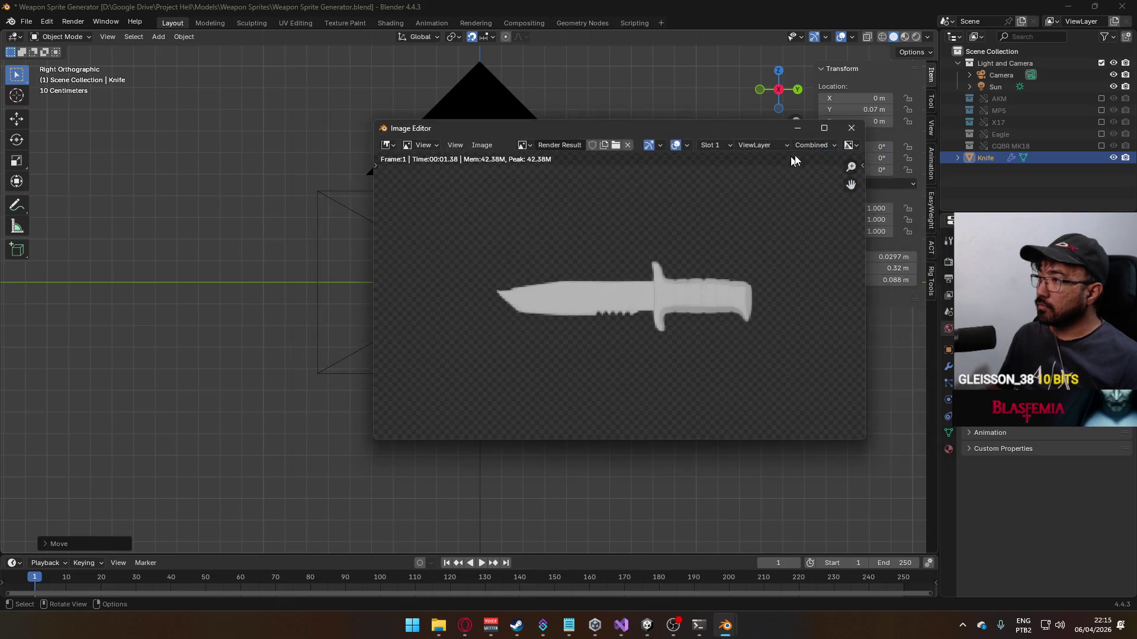
pyautogui.click(850, 128)
# Step: Select the new Knife_Sprite.png in the Weapon Sprites folder and return to Unity
pyautogui.hotkey('alt', 'Tab')
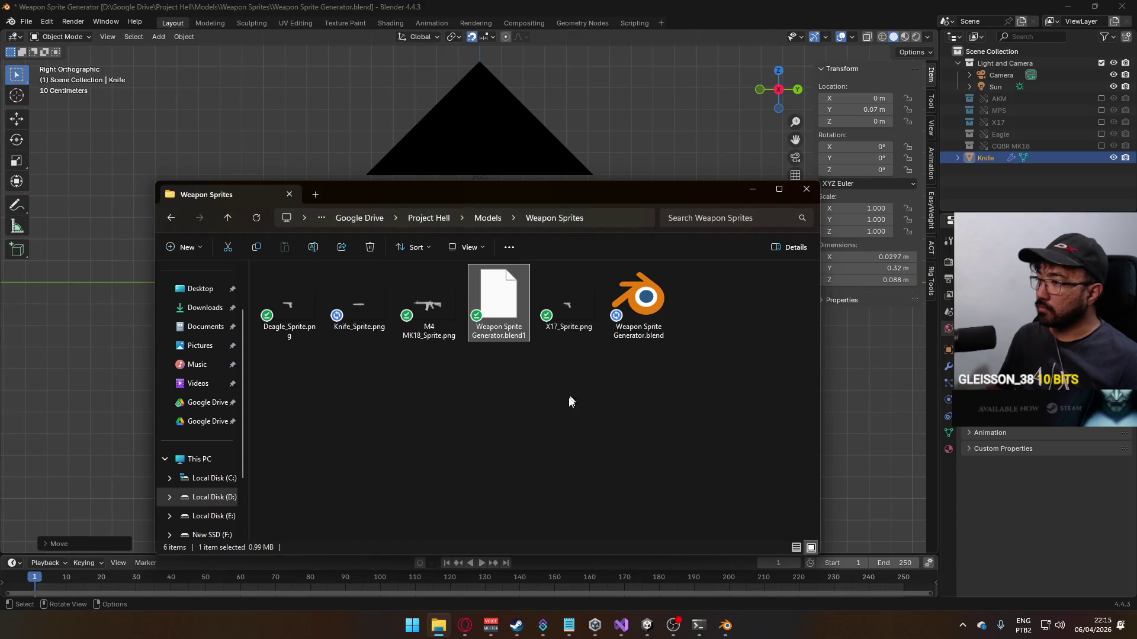
pyautogui.click(359, 305)
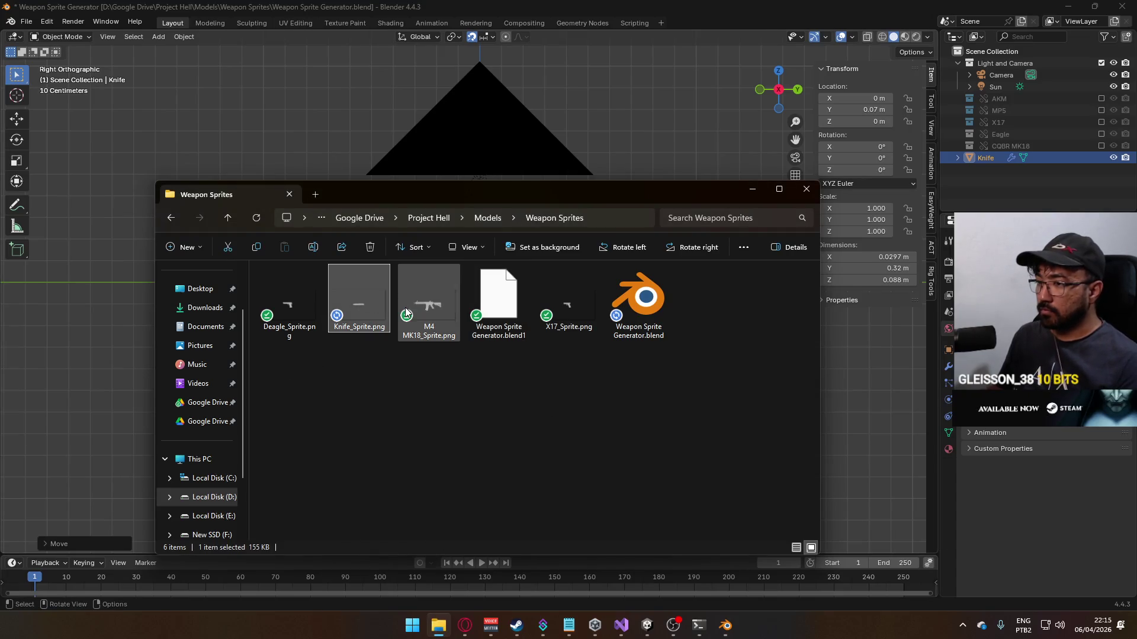
pyautogui.click(647, 625)
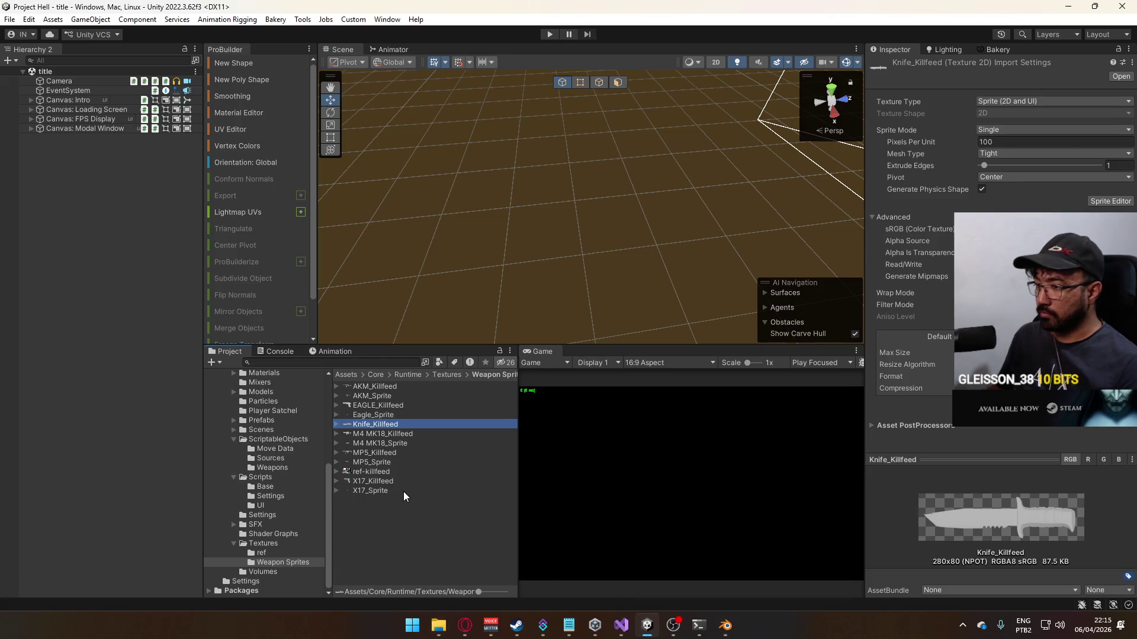
# Step: Add Knife_Sprite.png to the Weapon Sprites folder and set its Texture Type to Sprite (2D and UI)
pyautogui.rightClick(380, 443)
pyautogui.click(456, 99)
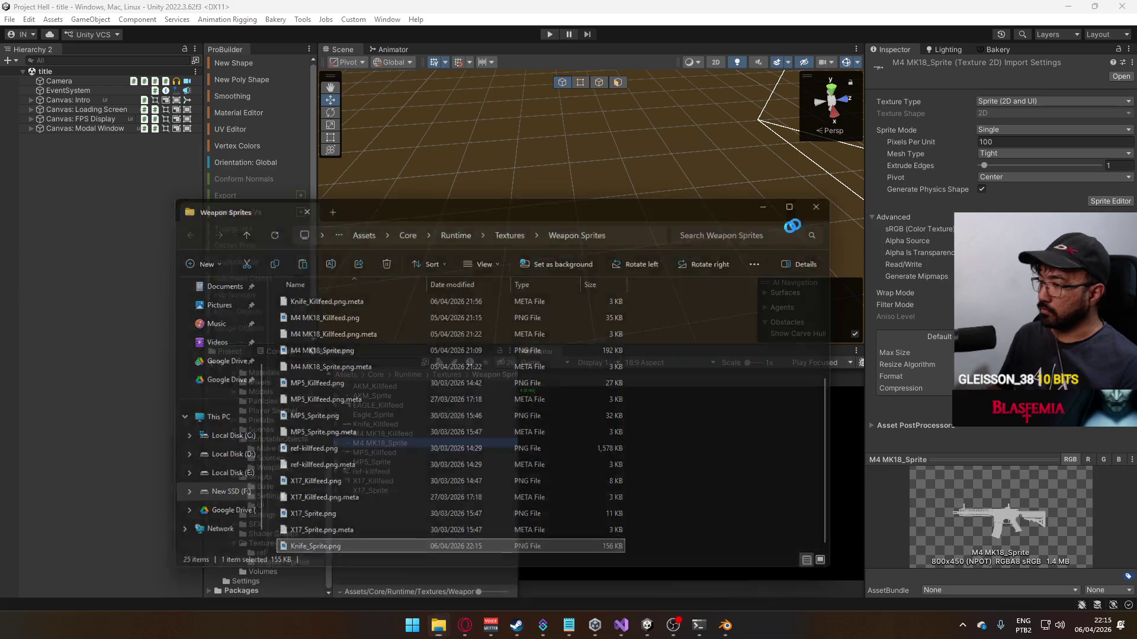
pyautogui.hotkey('alt', 'Tab')
pyautogui.click(383, 434)
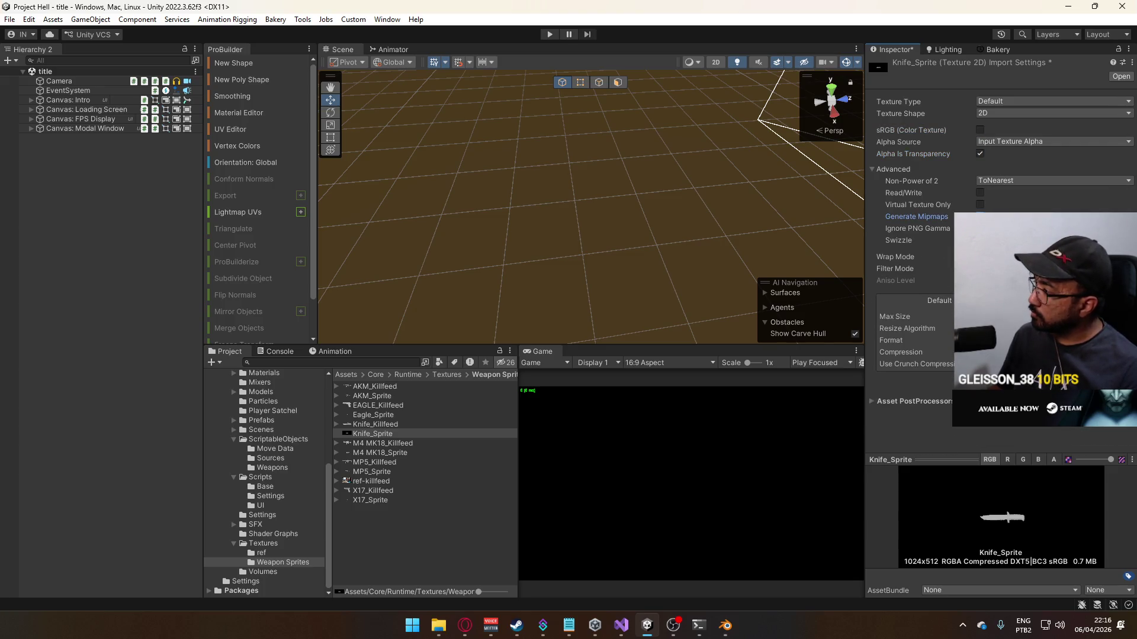
pyautogui.click(1011, 102)
pyautogui.click(1018, 154)
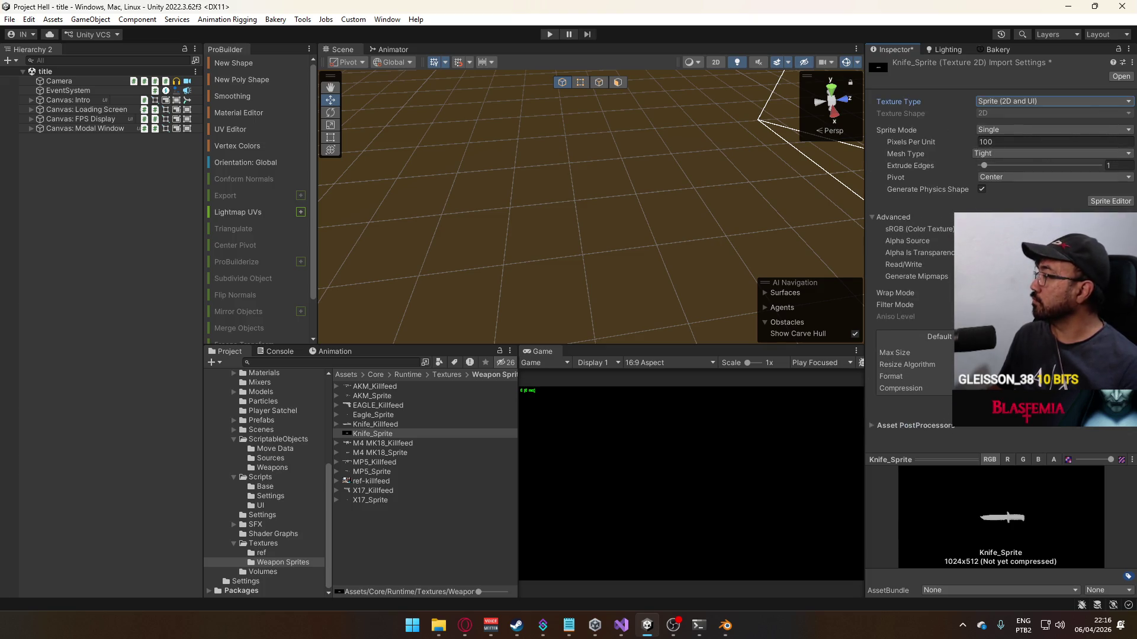
pyautogui.click(465, 631)
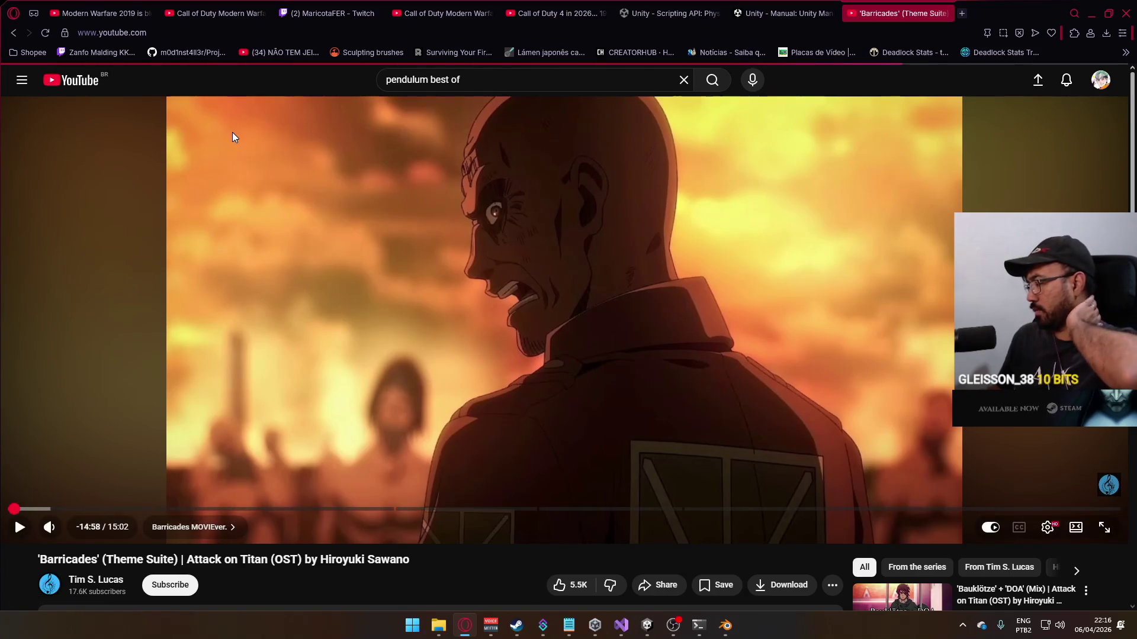
# Step: Go back from the 'Barricades' video, check the Twitch tab, then return to YouTube home
pyautogui.hotkey('alt', 'Left')
pyautogui.click(300, 13)
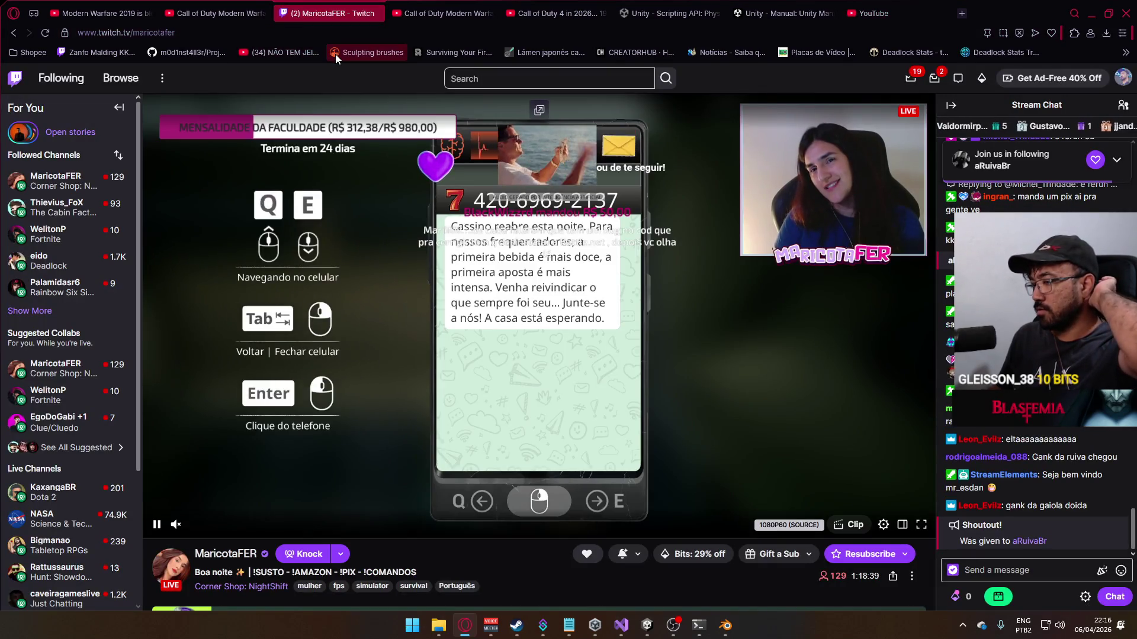
pyautogui.click(871, 1)
pyautogui.scroll(-3, 589, 264)
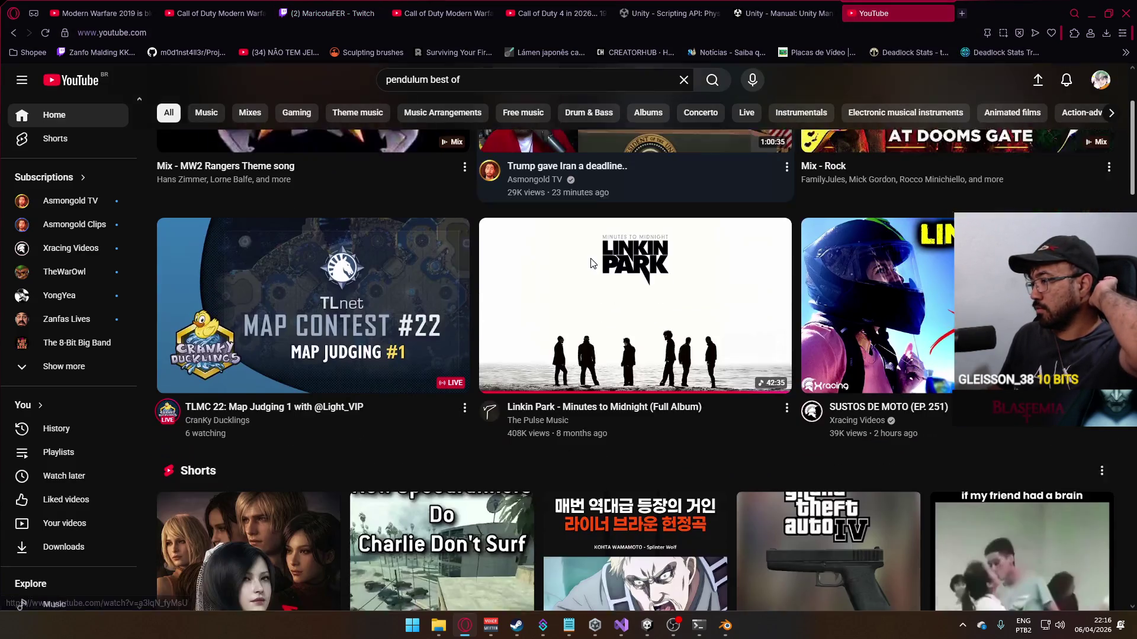
# Step: Scroll the home feed to the Shorts shelf and open the Leon Kennedy's Wife Short
pyautogui.scroll(-3, 588, 263)
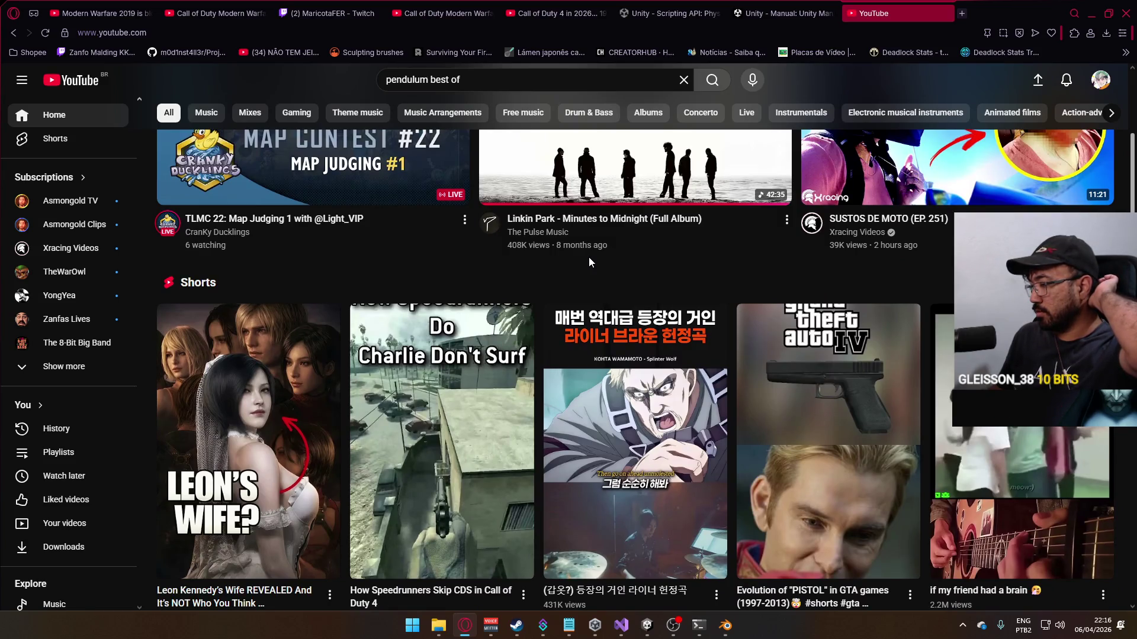
pyautogui.scroll(-2, 589, 257)
pyautogui.moveTo(591, 263)
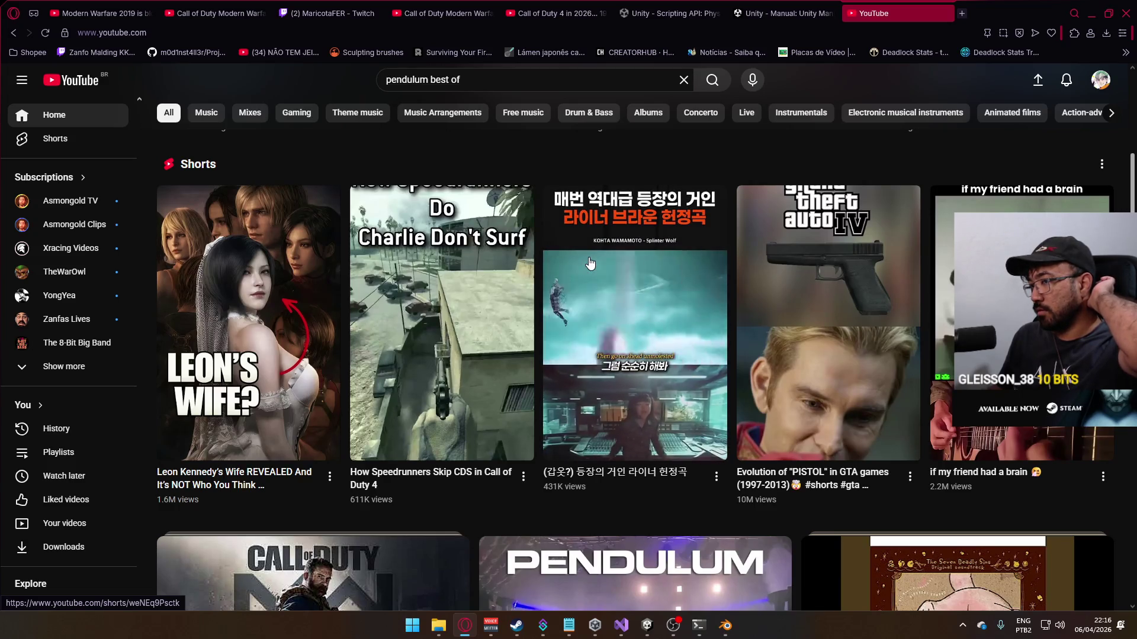
pyautogui.moveTo(220, 319)
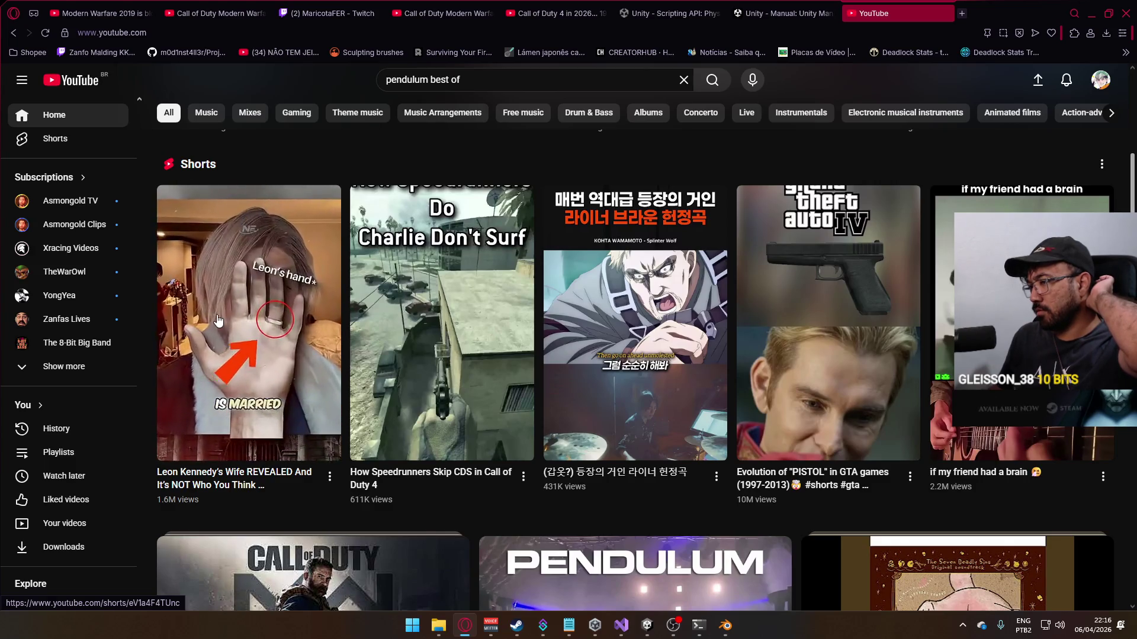
pyautogui.scroll(-10, 223, 321)
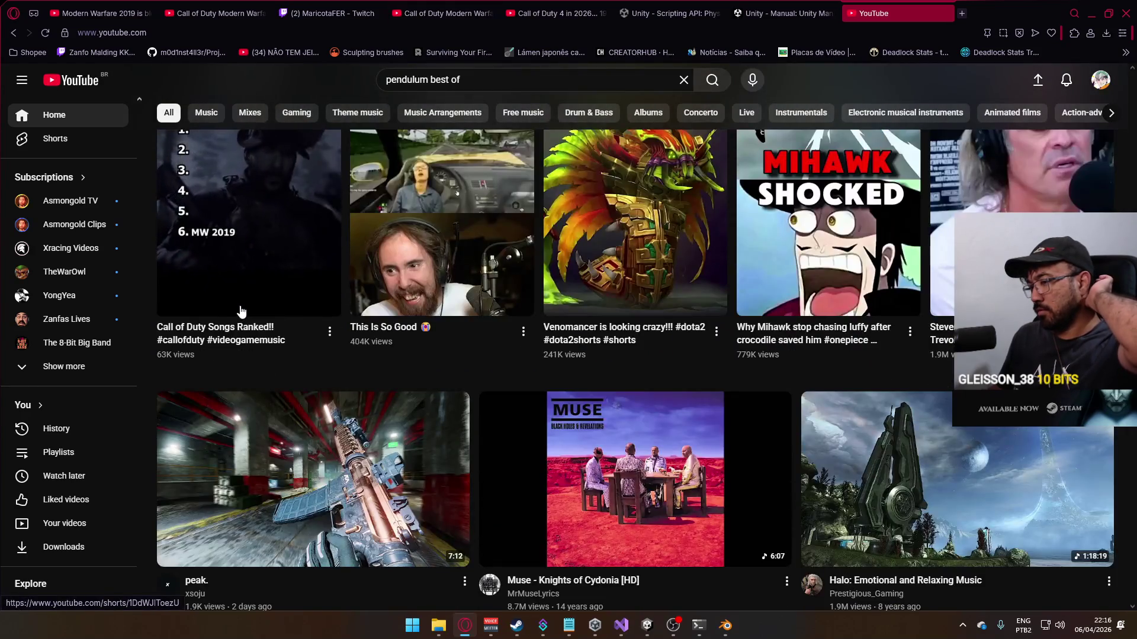
pyautogui.scroll(-3, 243, 311)
pyautogui.scroll(10, 244, 320)
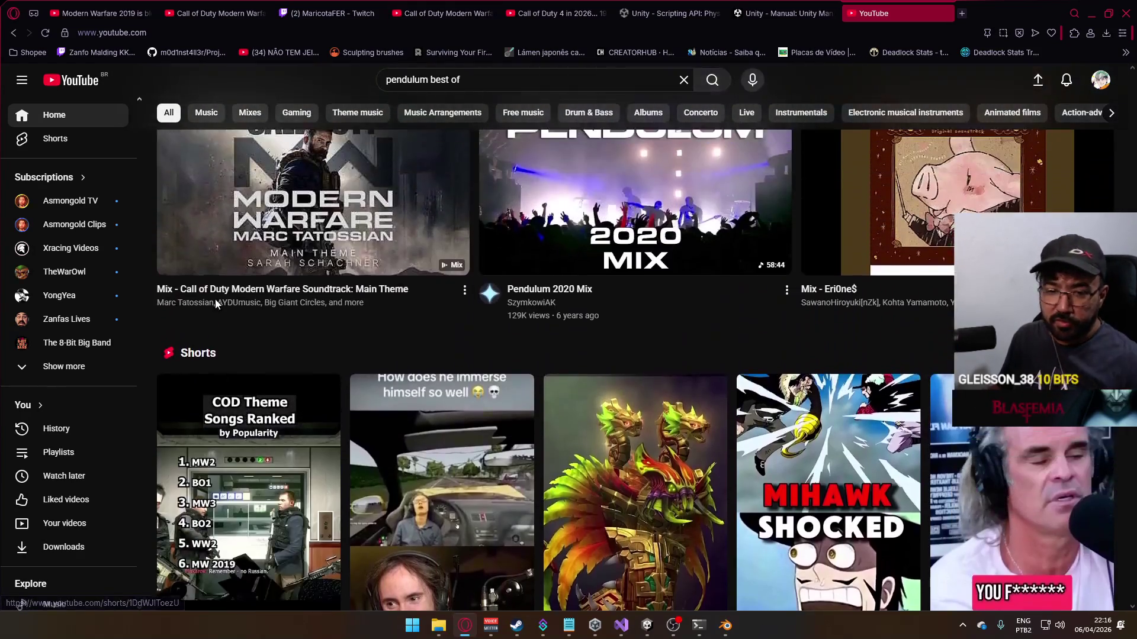
pyautogui.scroll(2, 385, 369)
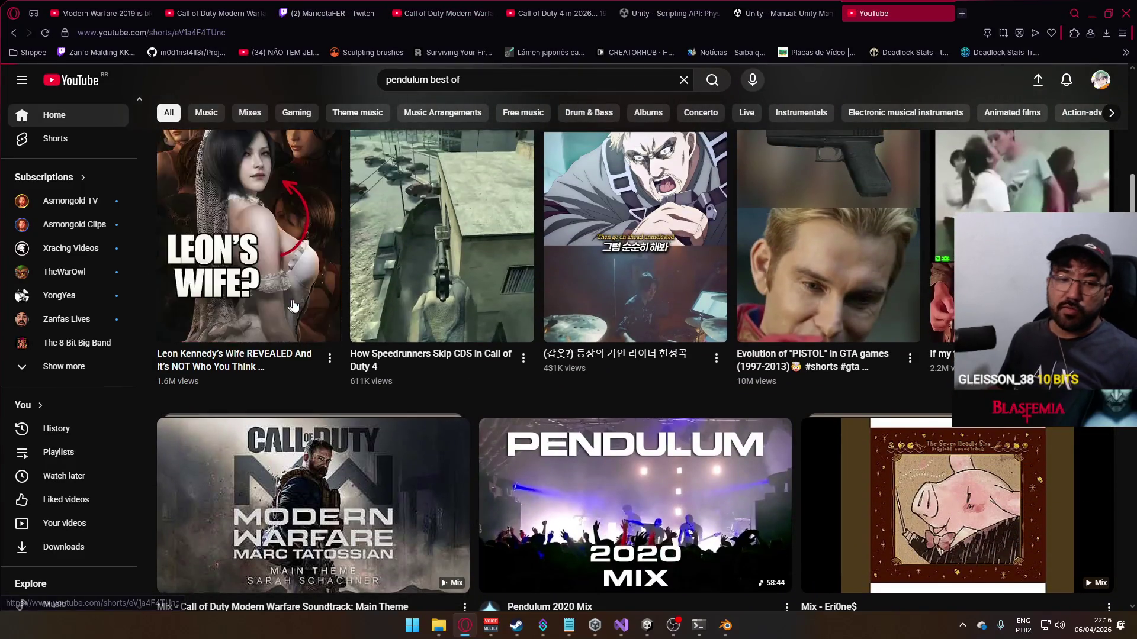
pyautogui.click(308, 249)
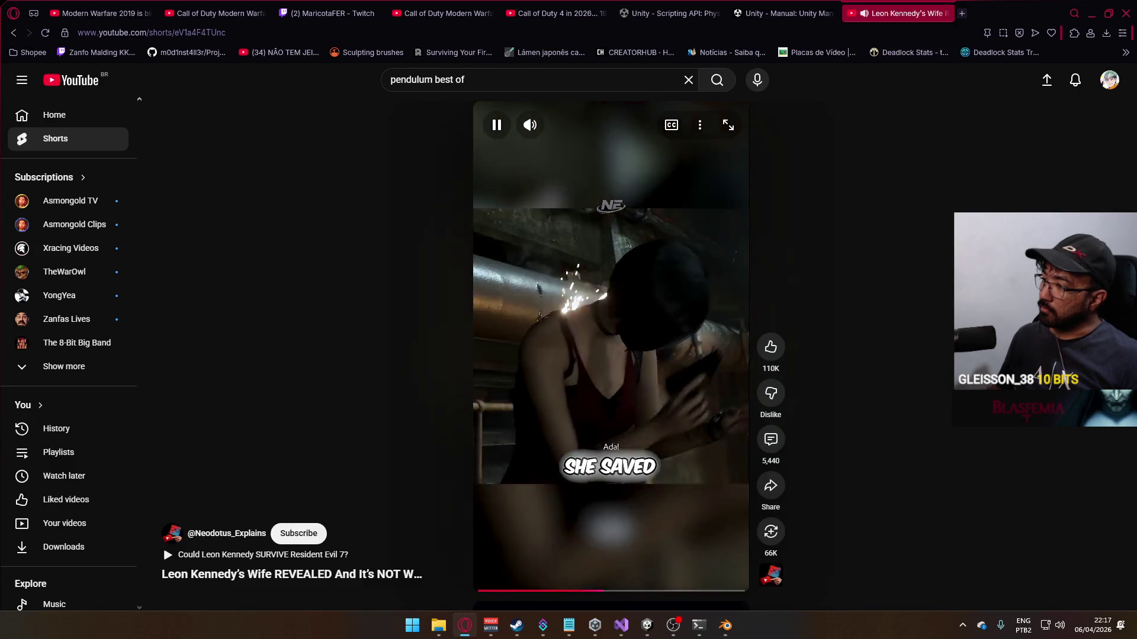
# Step: Return to Home, scroll the feed, and play 'The Tactical Update OPERATOR Needed' video
pyautogui.click(77, 116)
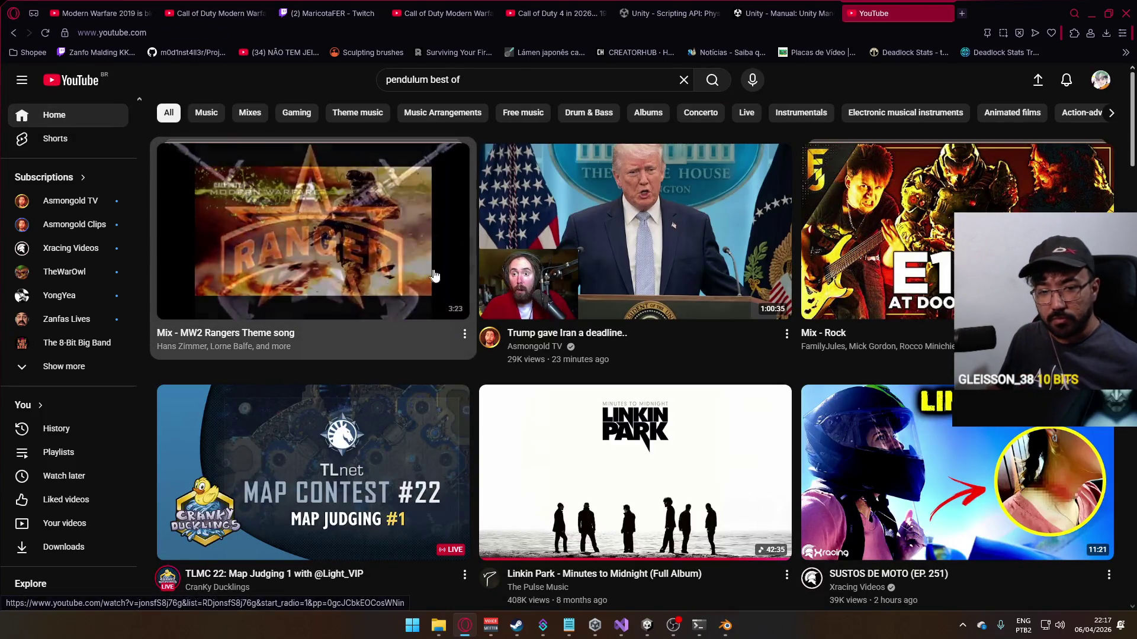
pyautogui.scroll(-4, 532, 342)
pyautogui.scroll(-7, 438, 298)
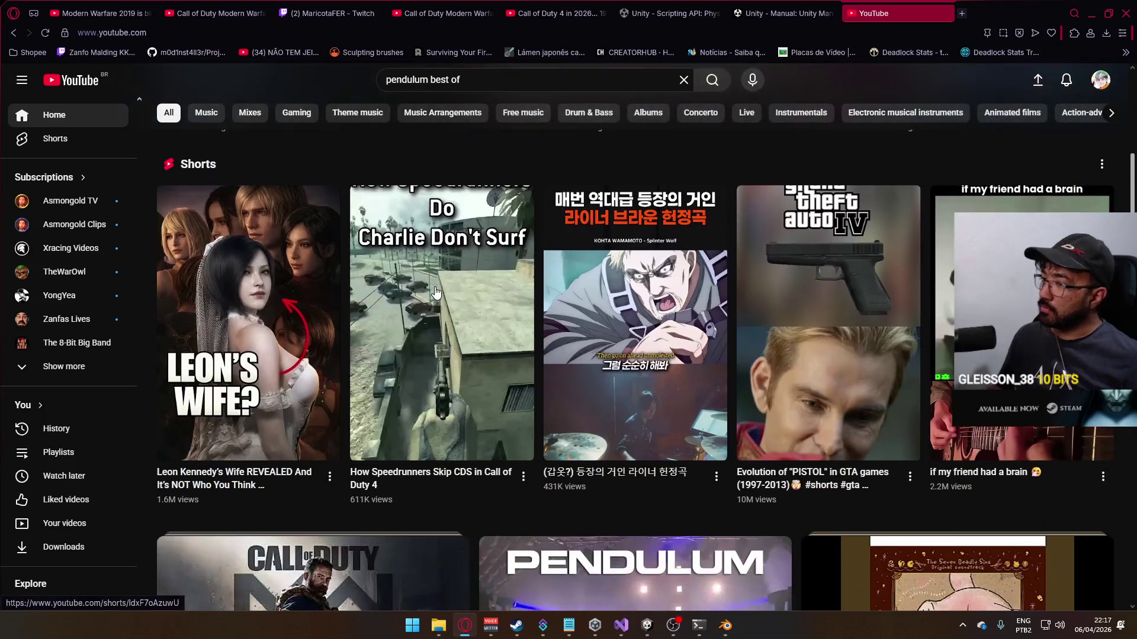
pyautogui.scroll(2, 438, 298)
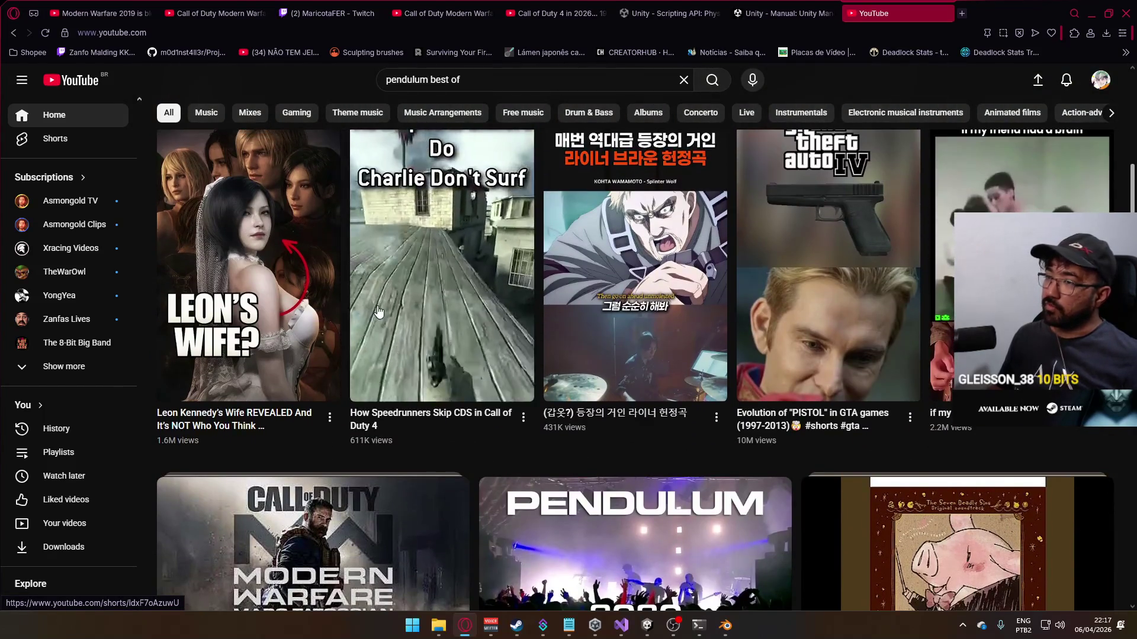
pyautogui.scroll(-14, 383, 309)
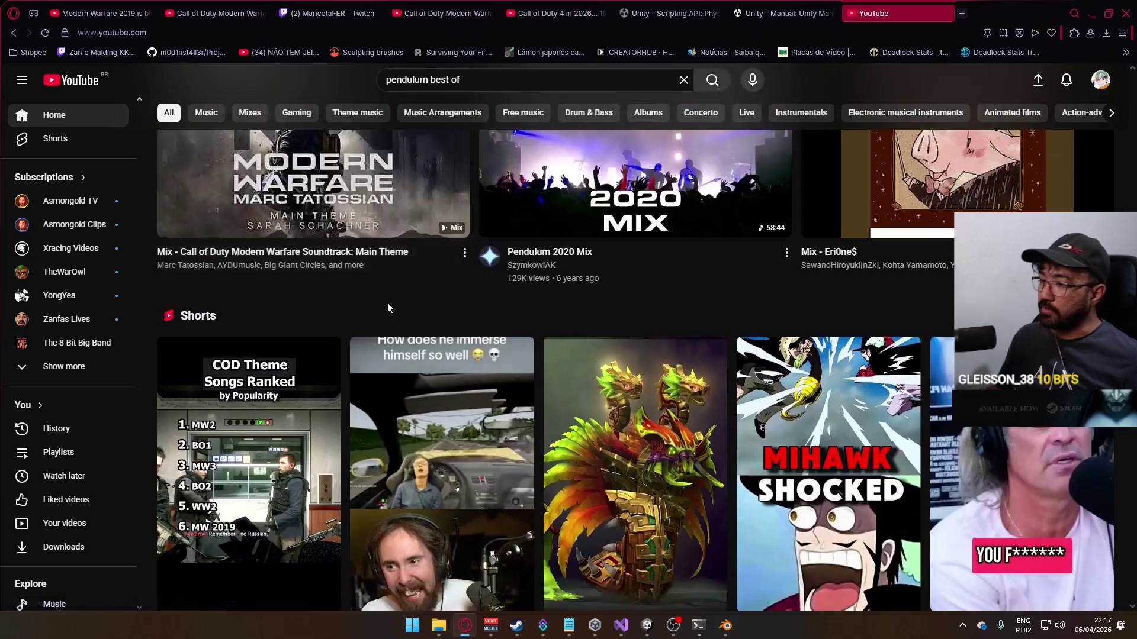
pyautogui.scroll(-6, 382, 310)
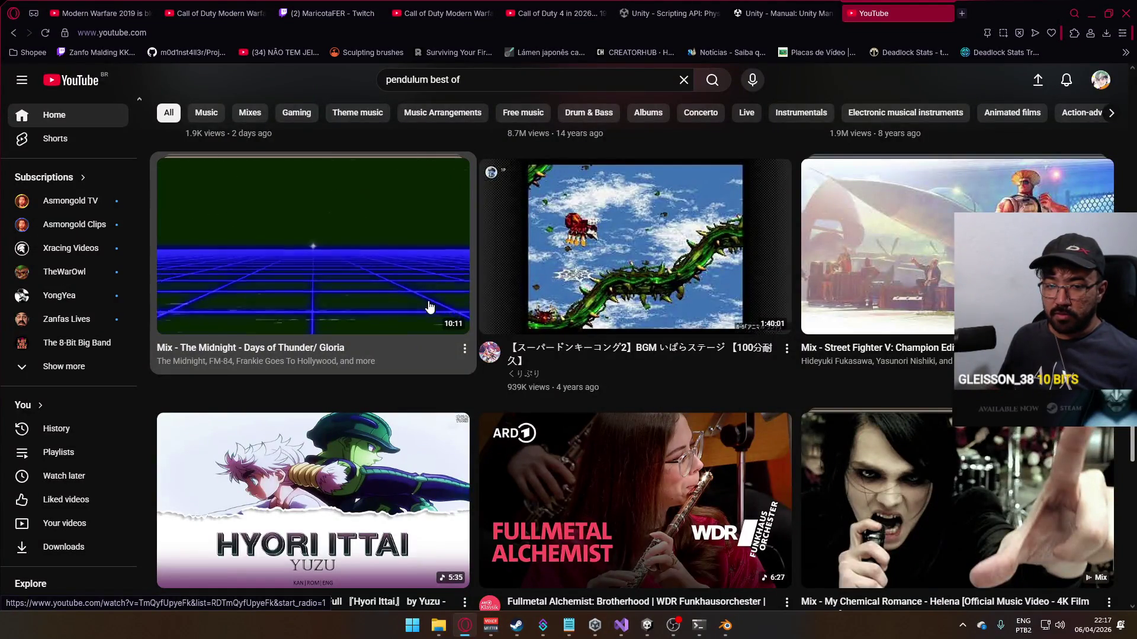
pyautogui.scroll(-3, 421, 301)
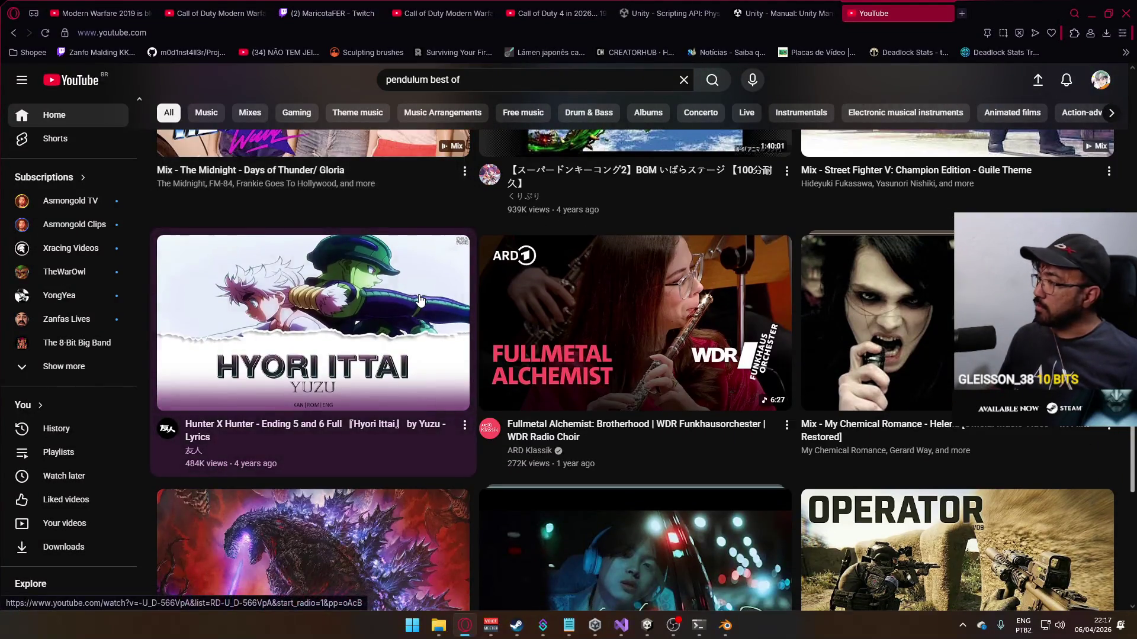
pyautogui.scroll(-4, 420, 301)
pyautogui.scroll(-3, 420, 300)
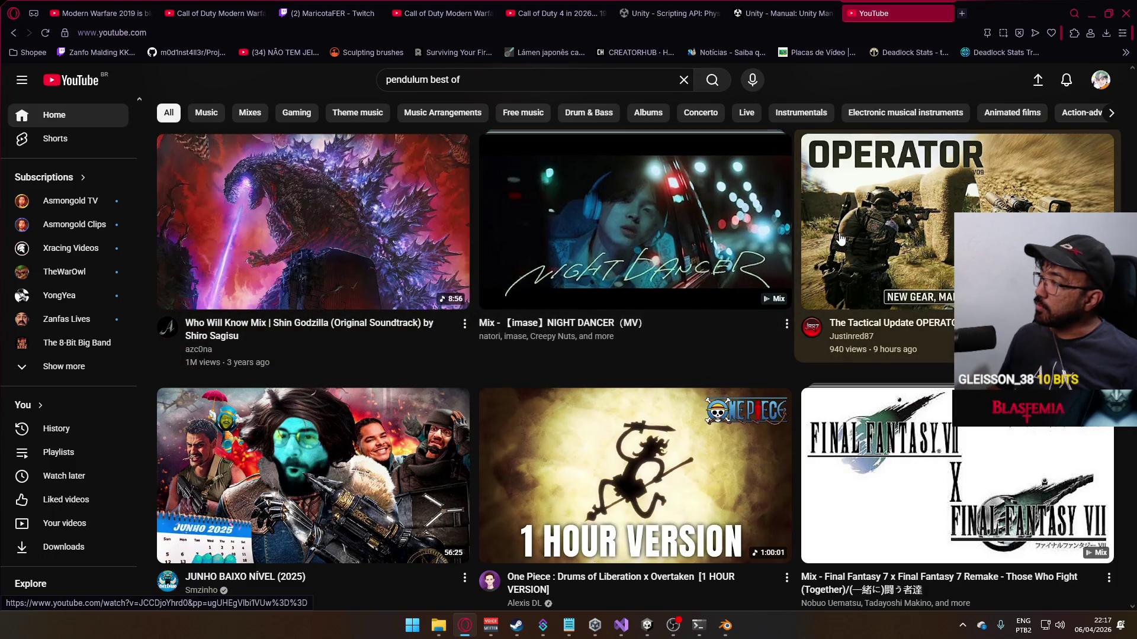
pyautogui.moveTo(840, 239)
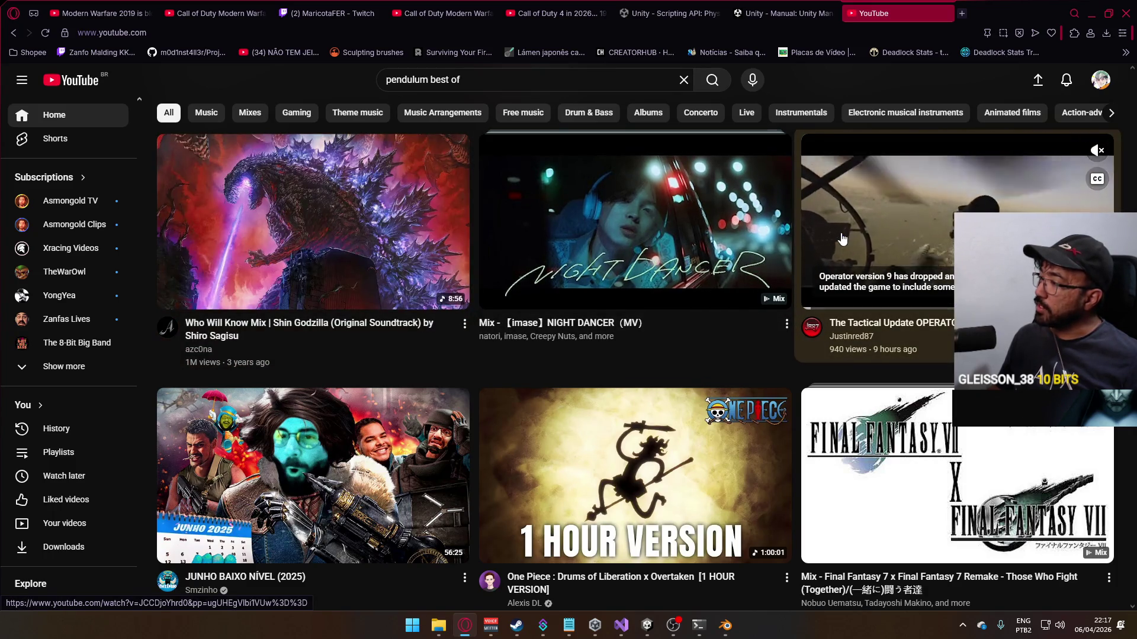
pyautogui.click(877, 243)
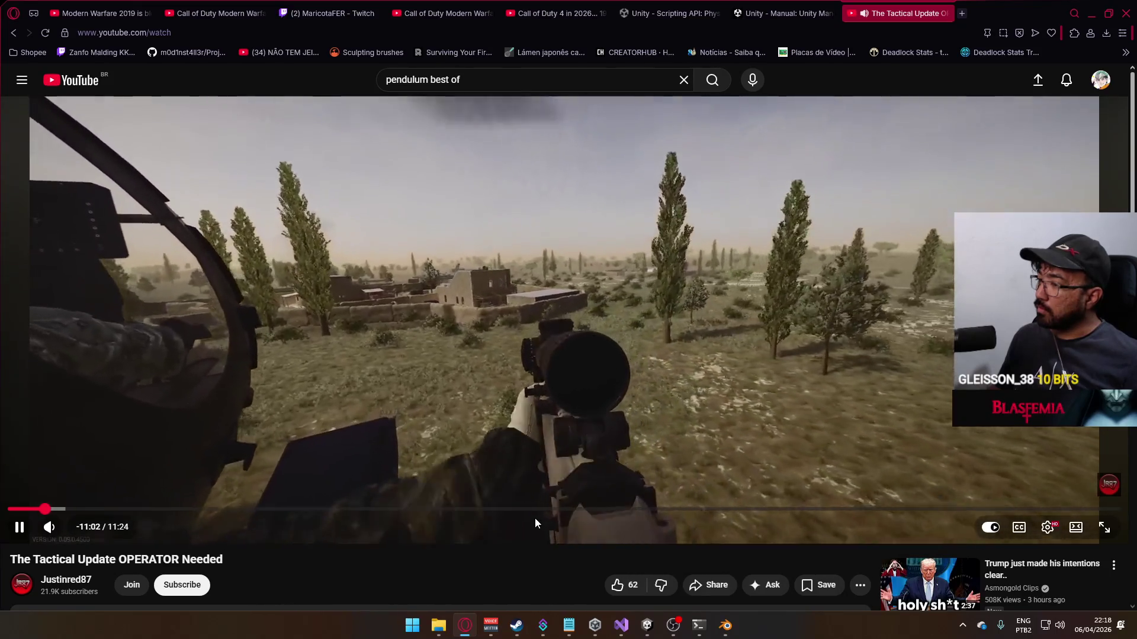
# Step: Pause the Operator video at about 0:42 and go back to the YouTube home feed
pyautogui.moveTo(533, 517)
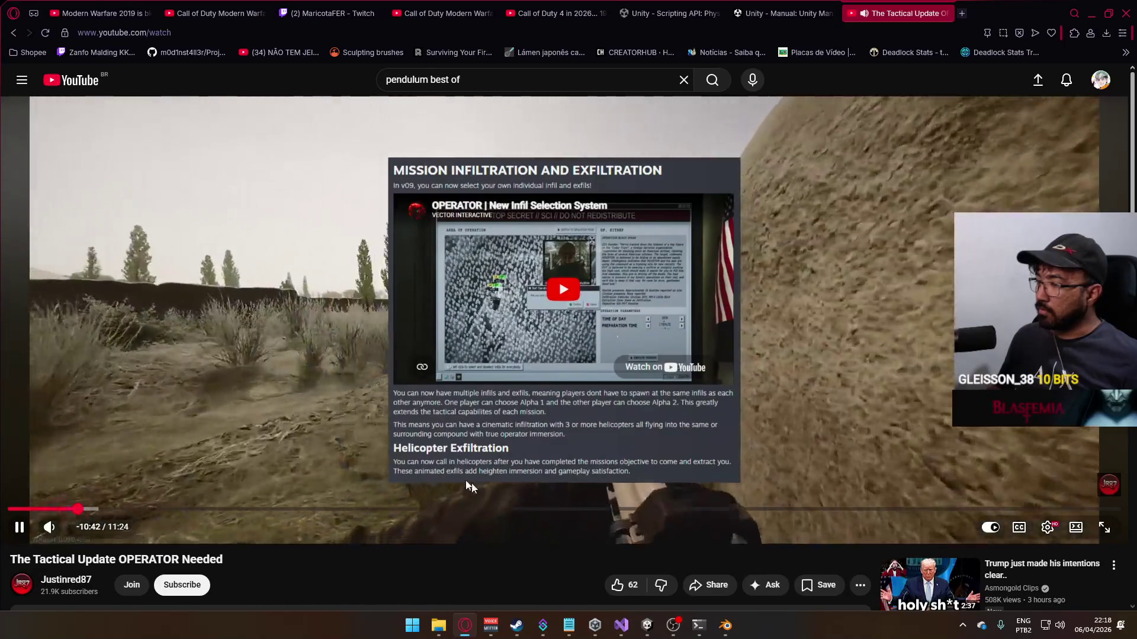
pyautogui.click(506, 183)
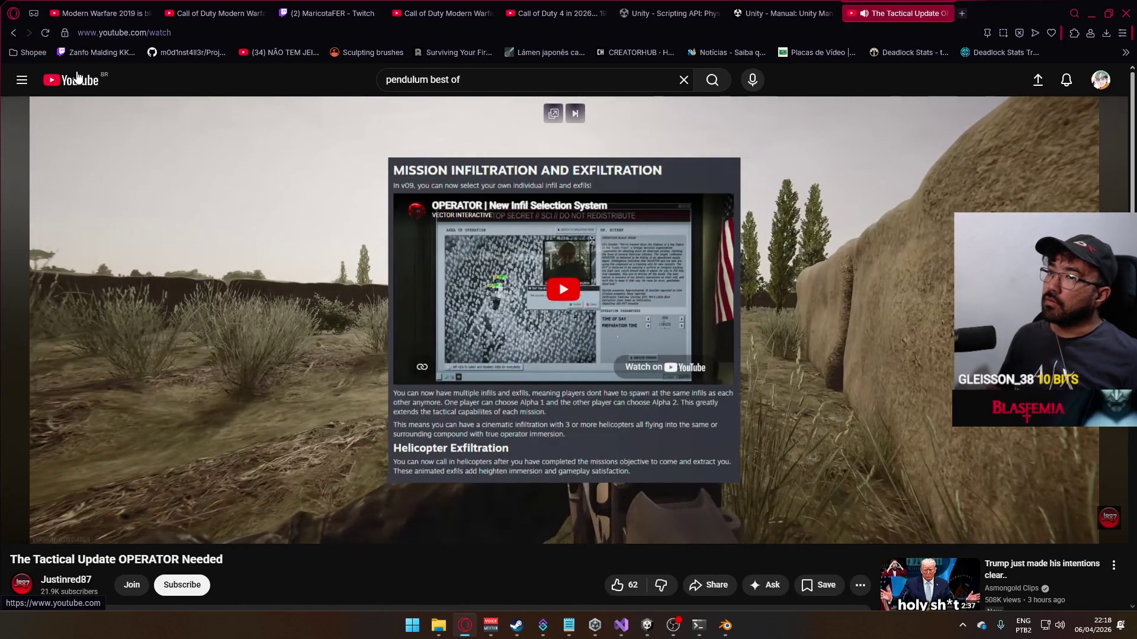
pyautogui.hotkey('alt', 'Left')
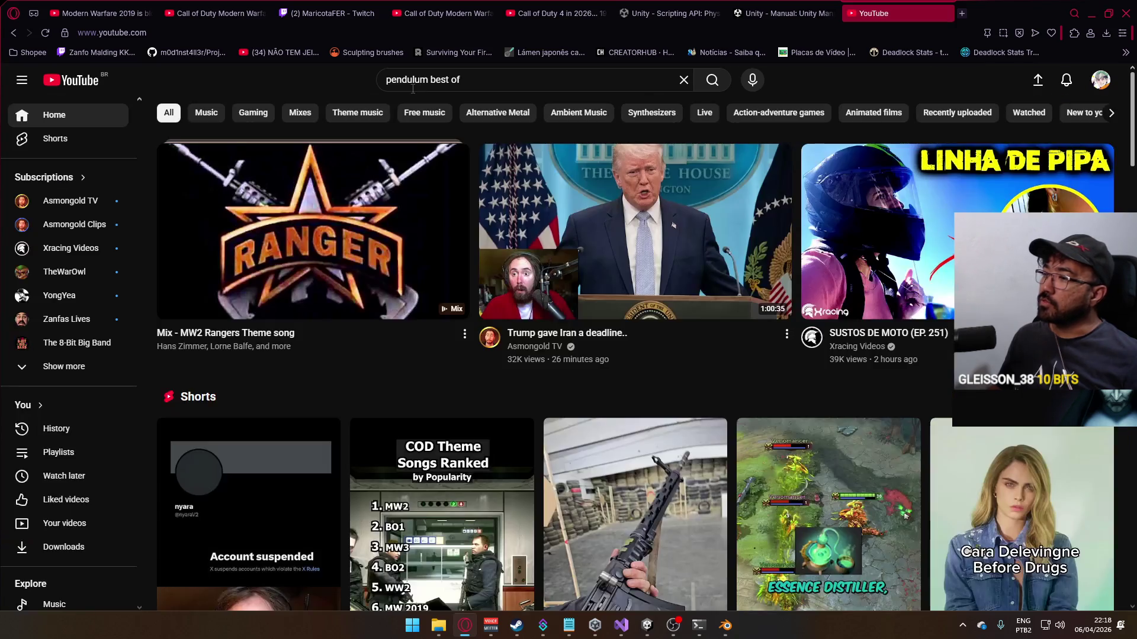
# Step: Scroll further down the YouTube home feed to browse more videos
pyautogui.scroll(-15, 604, 163)
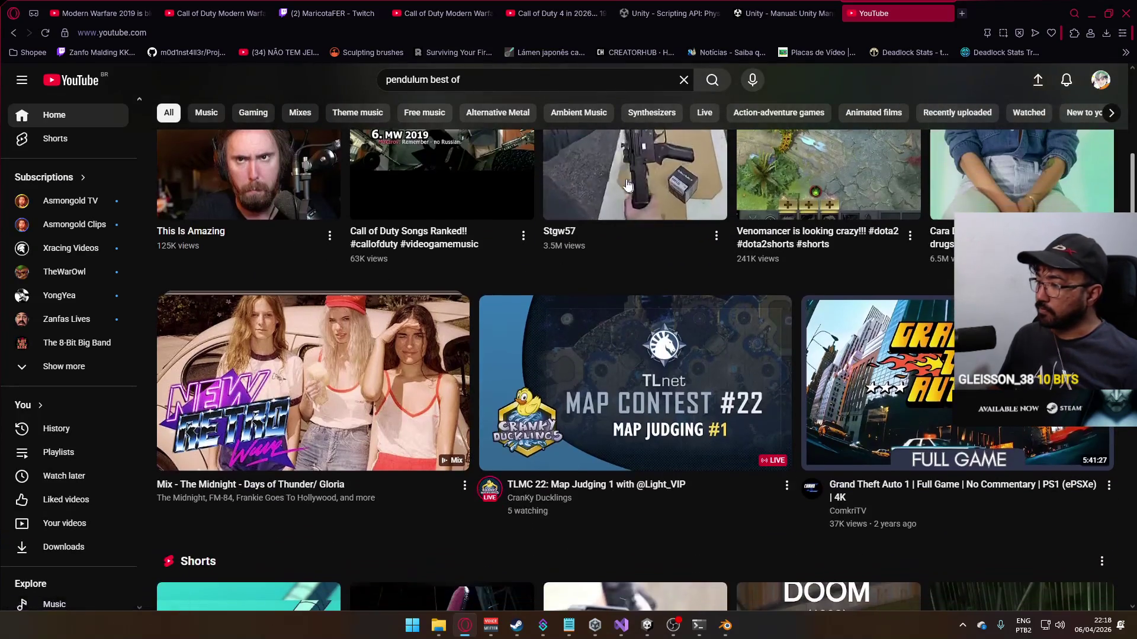
pyautogui.scroll(-9, 557, 167)
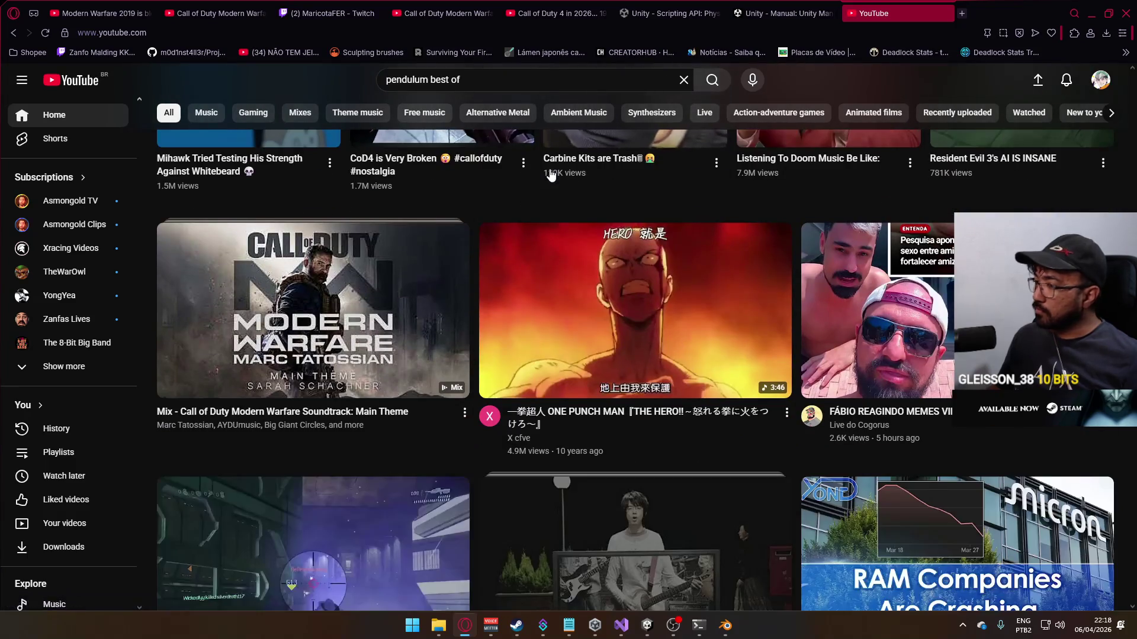
pyautogui.scroll(-8, 542, 176)
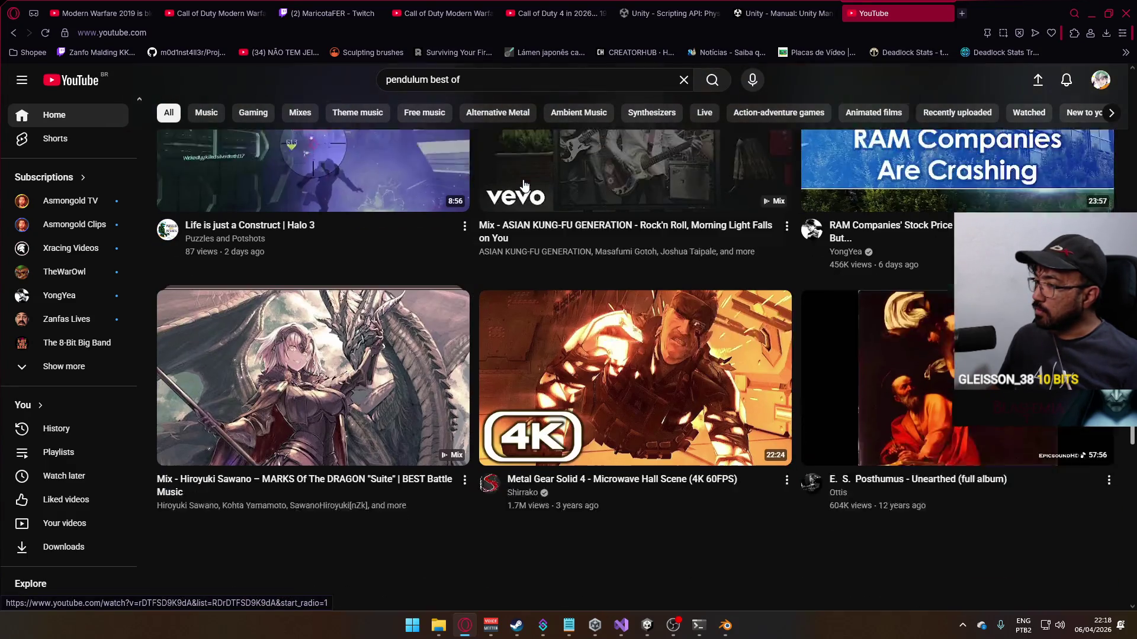
pyautogui.scroll(-4, 523, 180)
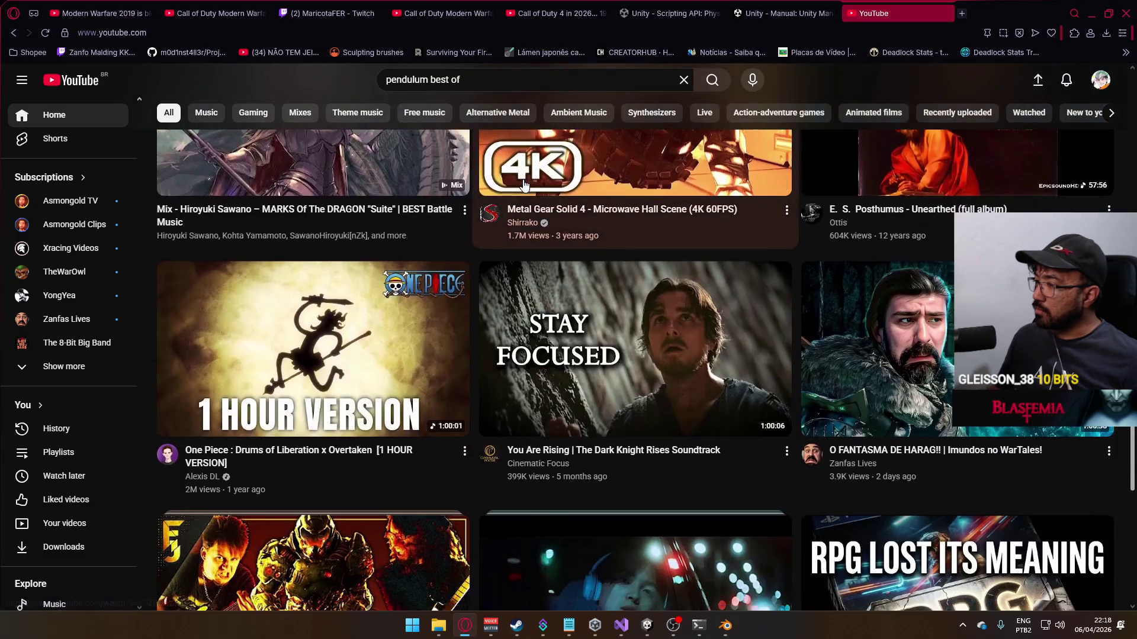
pyautogui.scroll(-4, 524, 186)
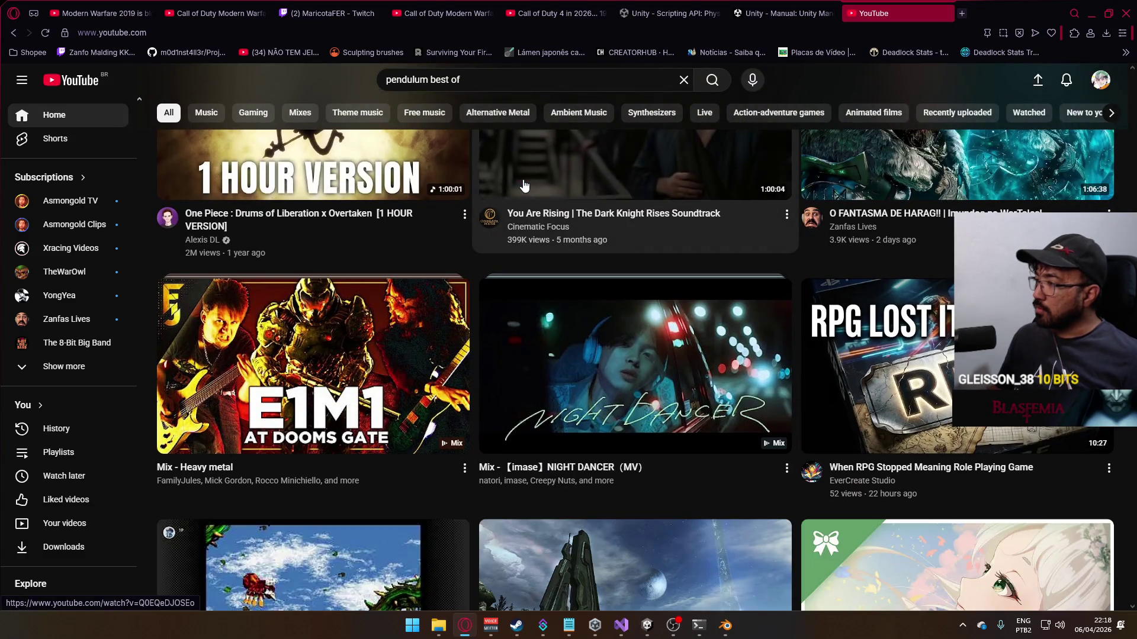
pyautogui.scroll(-3, 524, 185)
pyautogui.scroll(5, 524, 189)
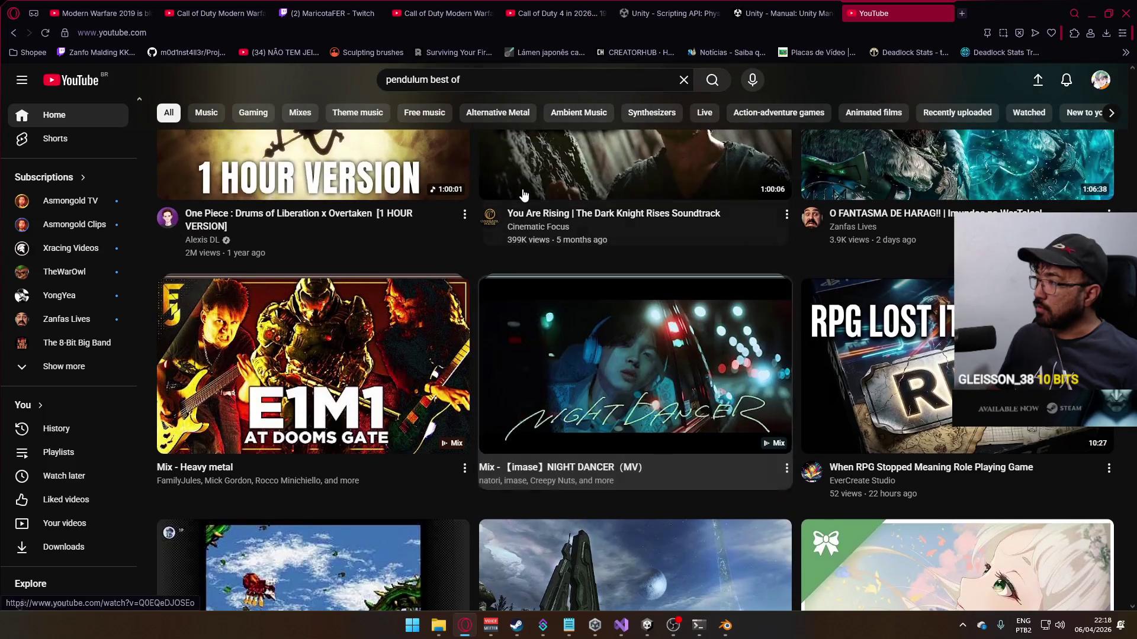
pyautogui.scroll(-3, 523, 194)
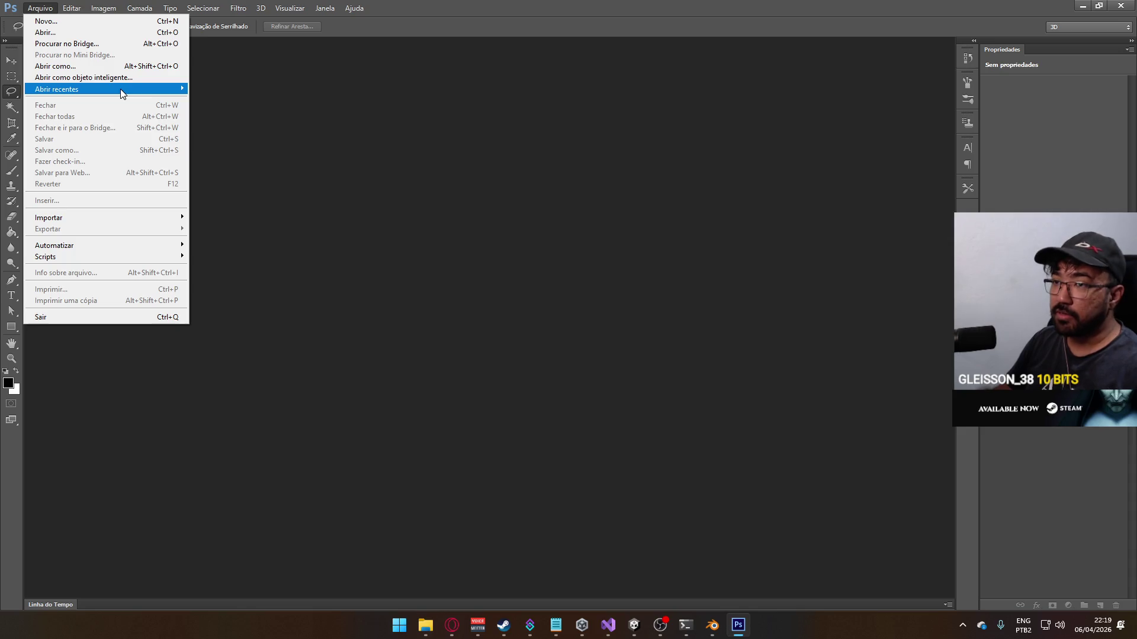
# Step: Open Knife_Sprite.png from Photoshop's Arquivo > Abrir recentes list
pyautogui.moveTo(107, 90)
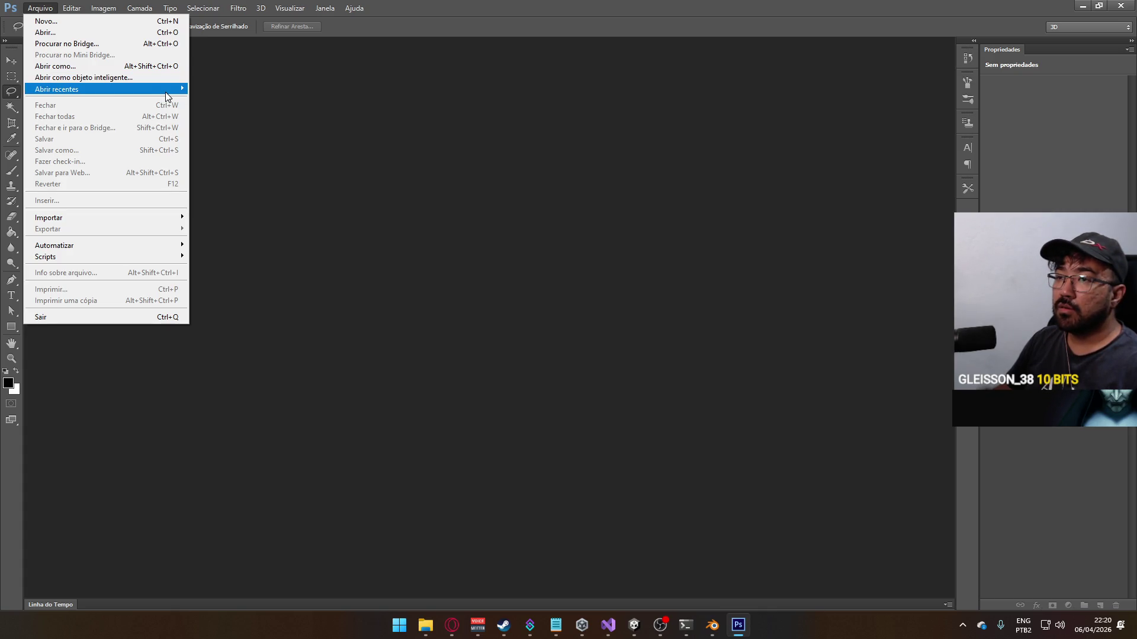
pyautogui.click(261, 90)
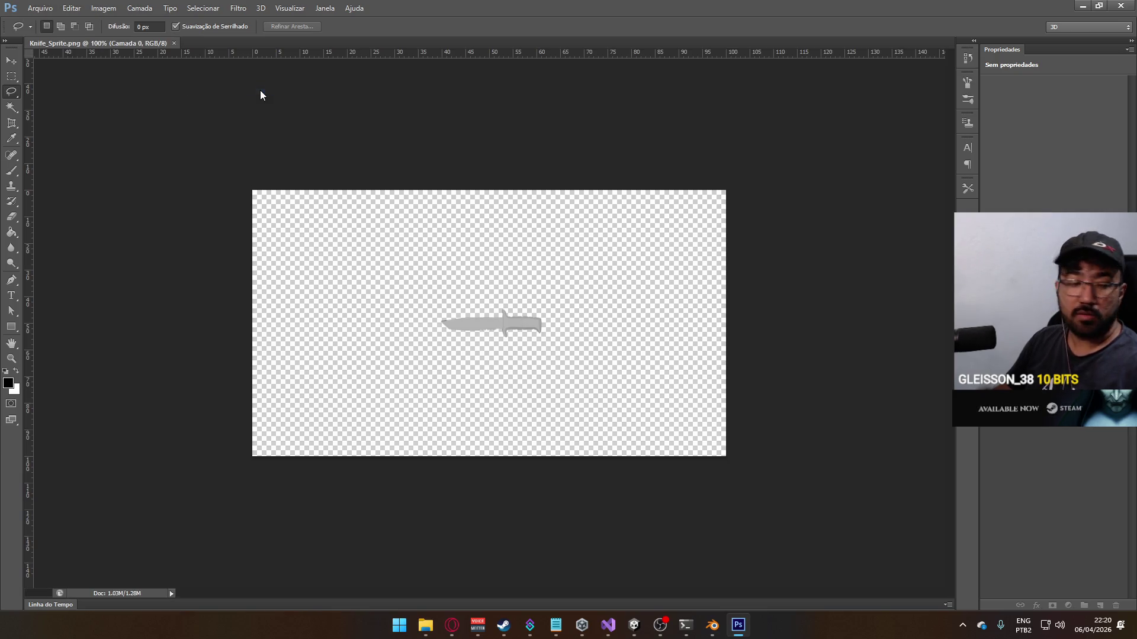
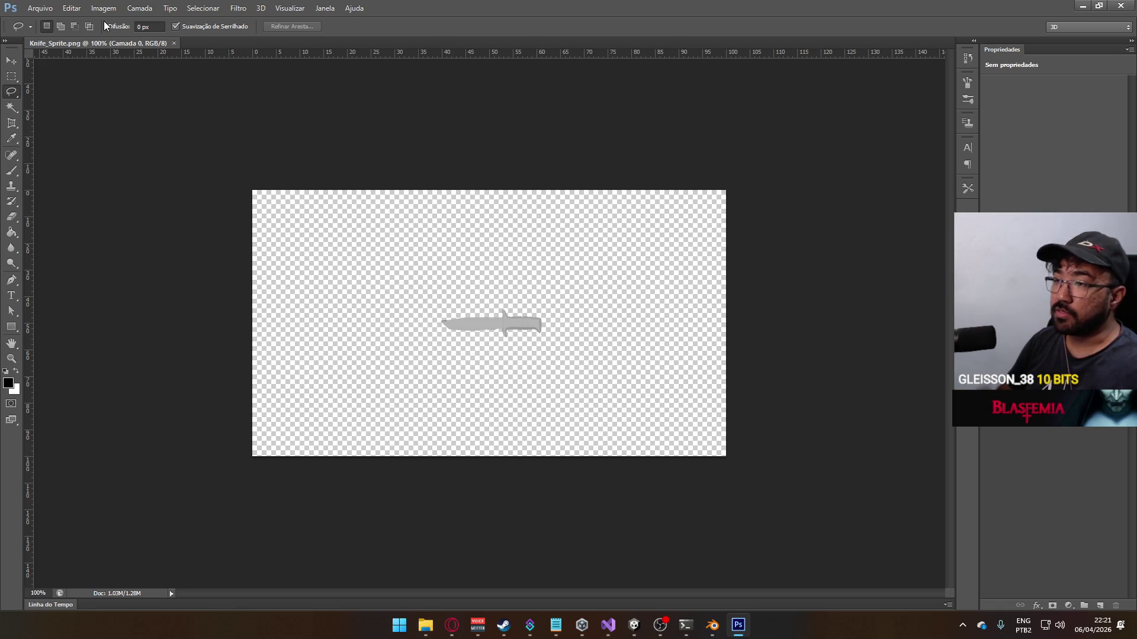
# Step: Cut the canvas from 800×450 down to 300×100 pixels and accept the crop
pyautogui.click(104, 8)
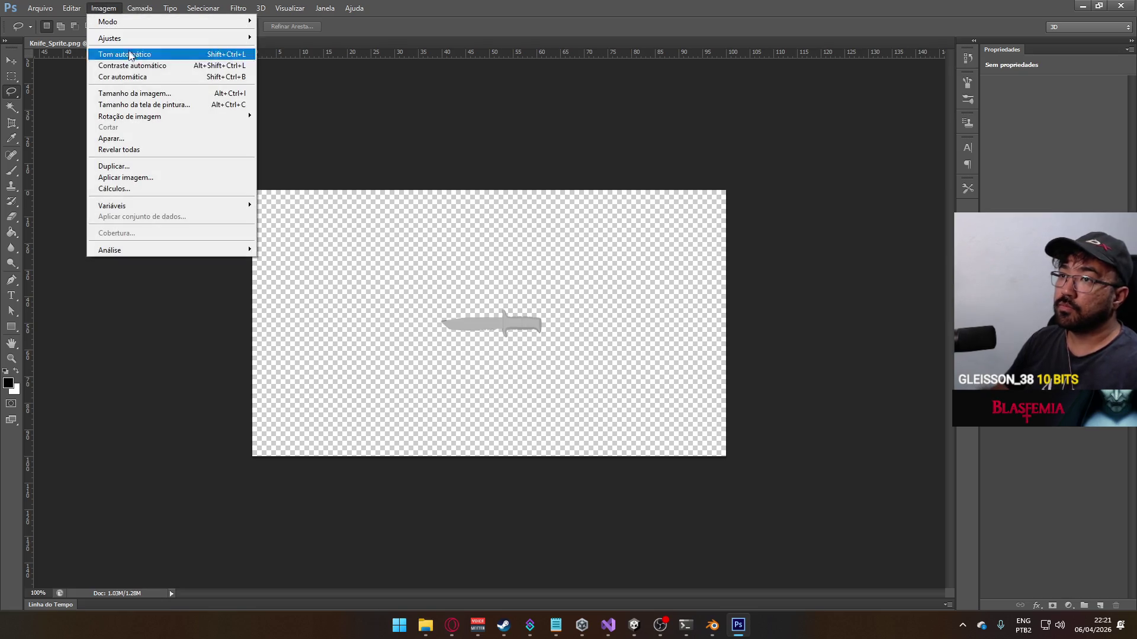
pyautogui.click(162, 104)
pyautogui.click(854, 278)
pyautogui.click(847, 300)
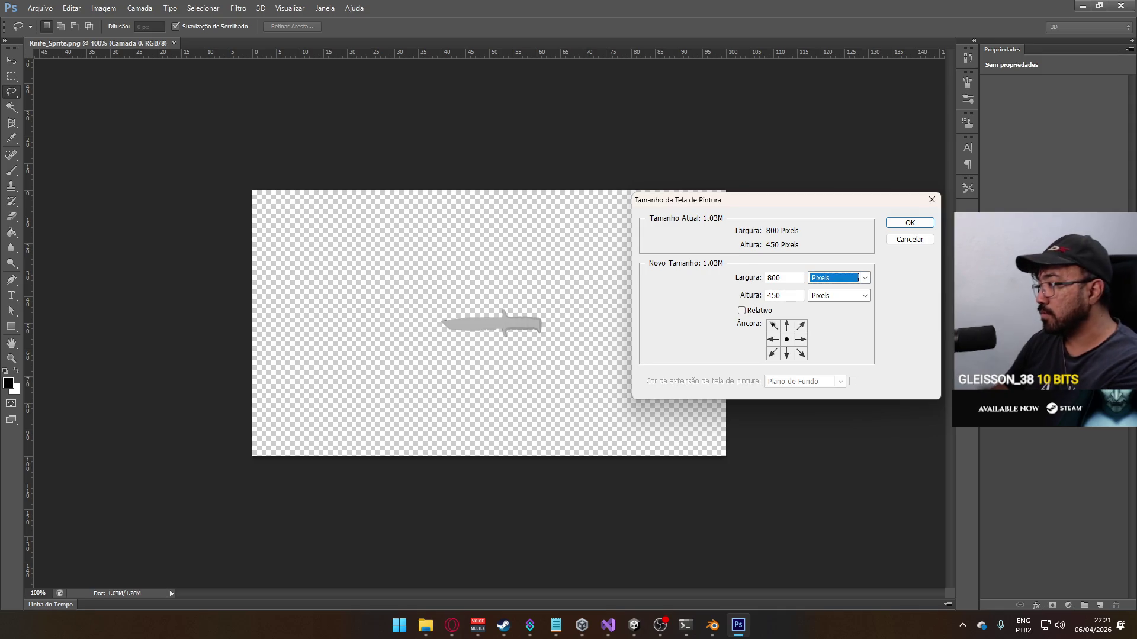
pyautogui.press('Tab')
pyautogui.write('100')
pyautogui.hotkey('shift', 'Tab')
pyautogui.hotkey('shift', 'Tab')
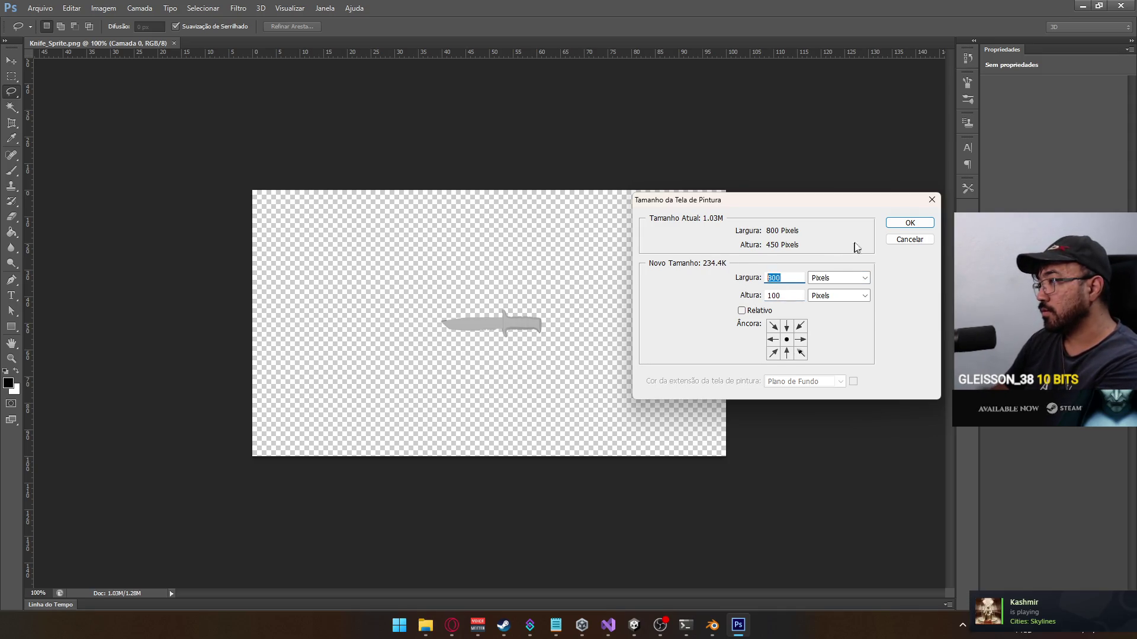
pyautogui.write('300')
pyautogui.click(908, 224)
pyautogui.click(541, 231)
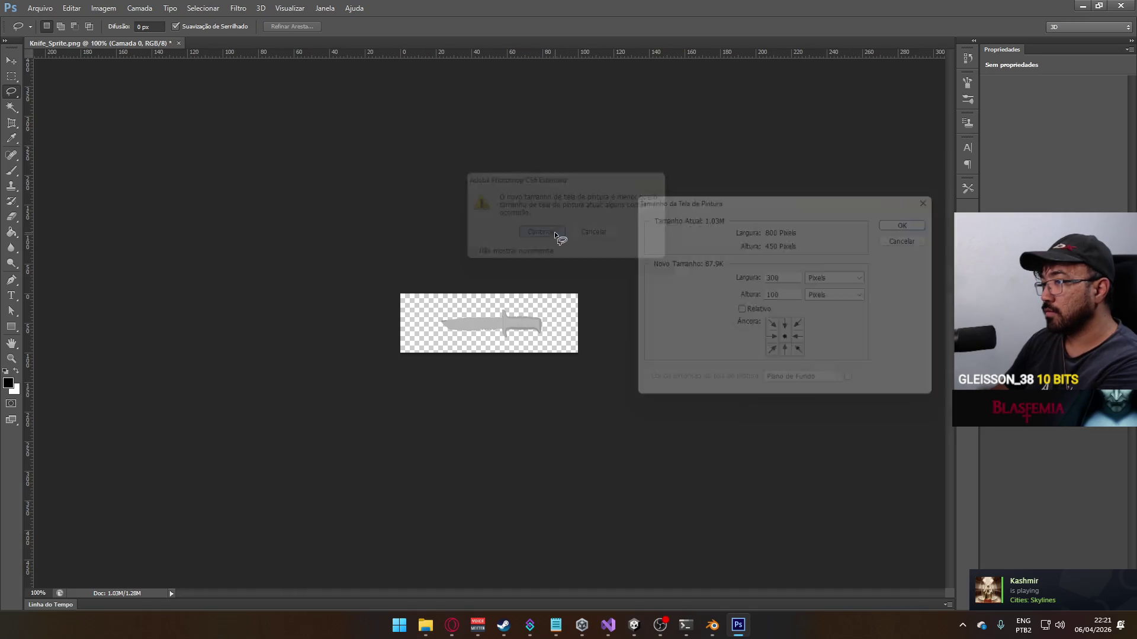
pyautogui.click(103, 8)
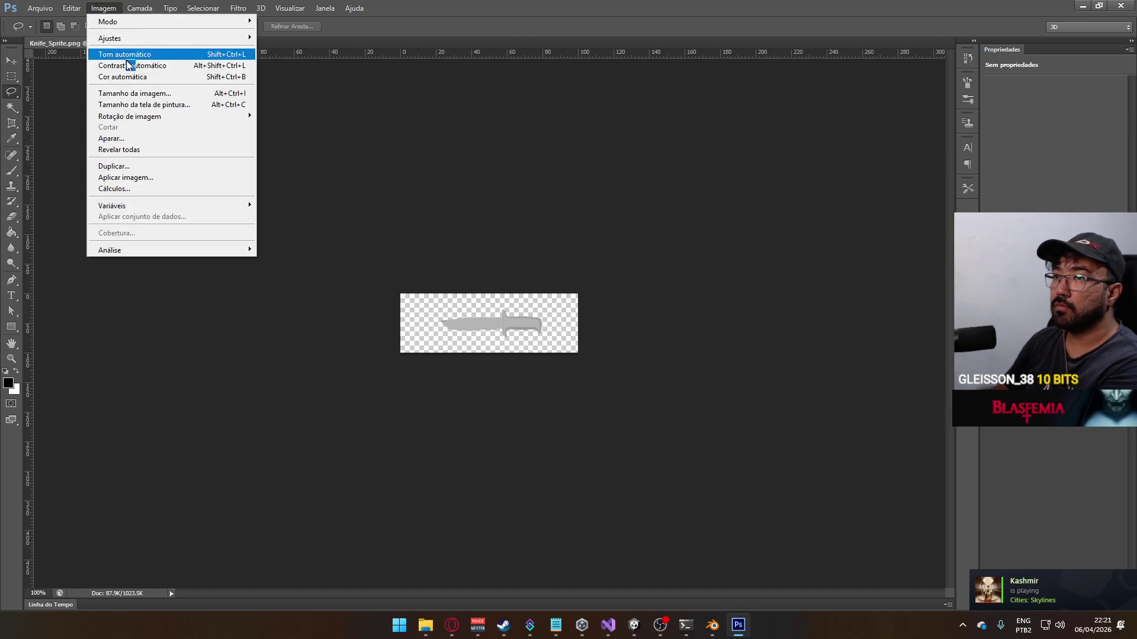
# Step: Try an 80×80 canvas size, then back out of the cropping warning
pyautogui.click(144, 104)
pyautogui.doubleClick(785, 300)
pyautogui.write('80')
pyautogui.press('Tab')
pyautogui.write('80')
pyautogui.click(910, 223)
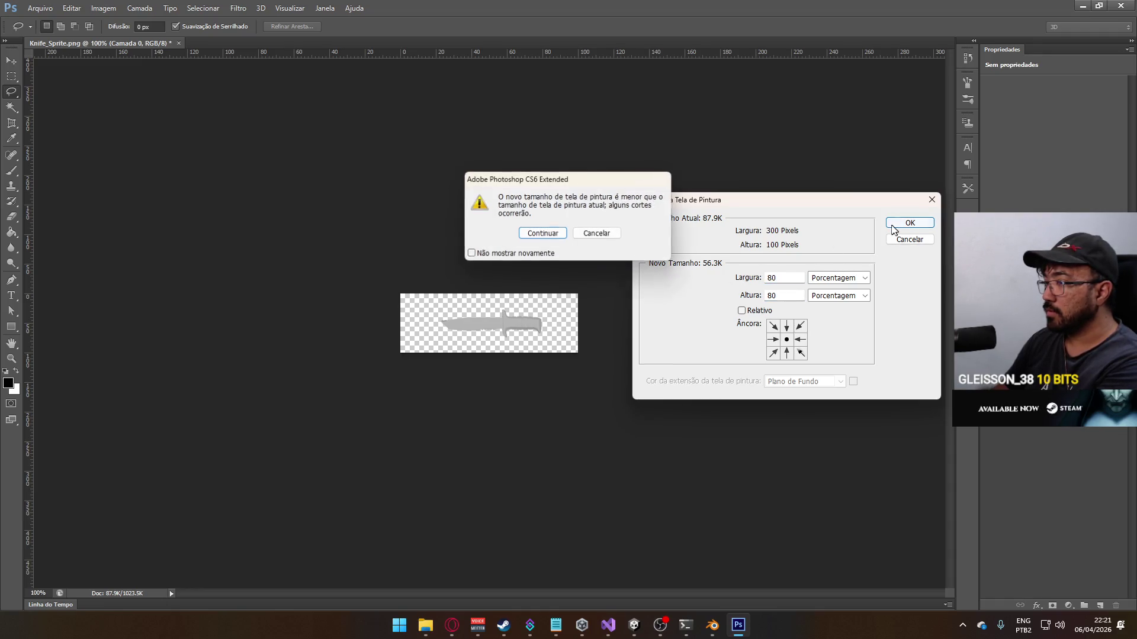
pyautogui.click(594, 232)
# Step: Switch units to pixels and set the canvas to 240×80, accepting the crop
pyautogui.click(837, 277)
pyautogui.click(836, 293)
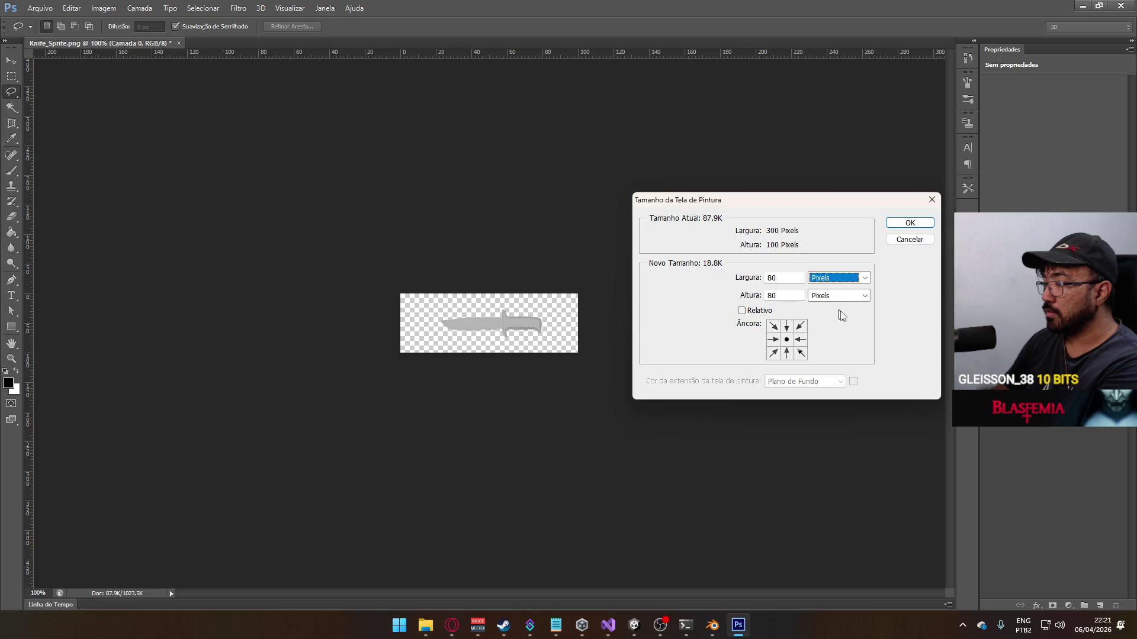
pyautogui.hotkey('shift', 'Tab')
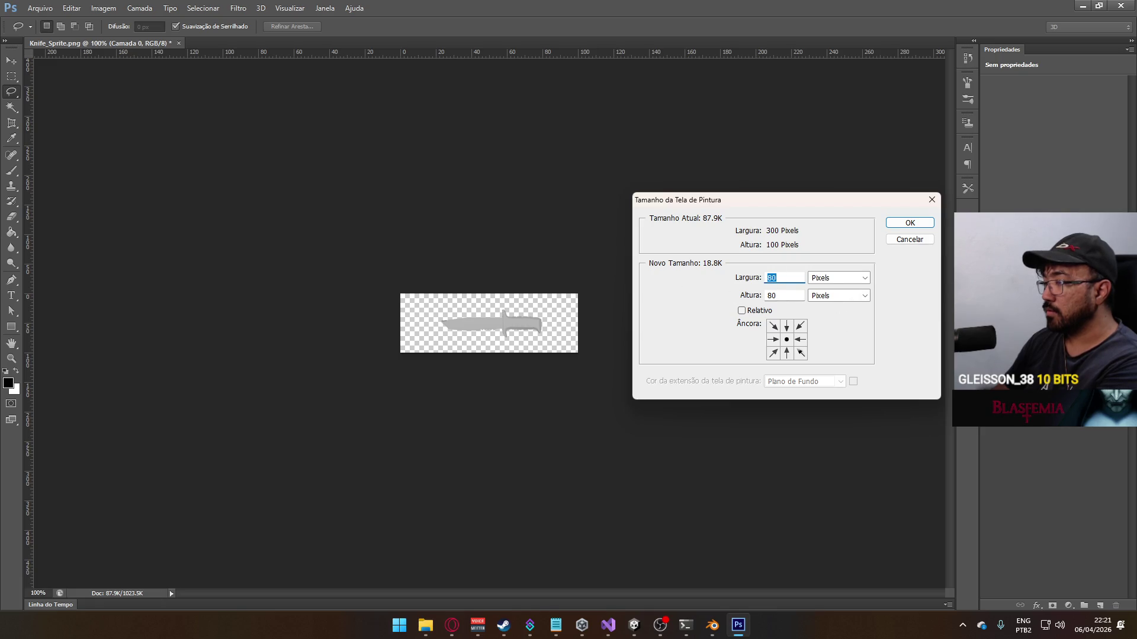
pyautogui.write('240')
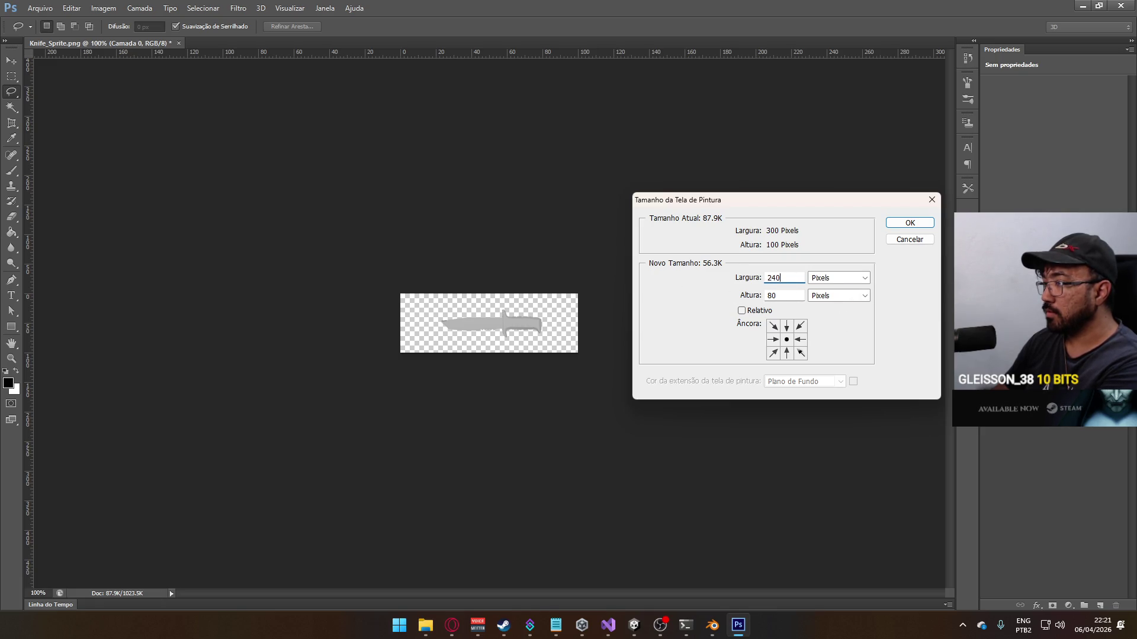
pyautogui.click(910, 223)
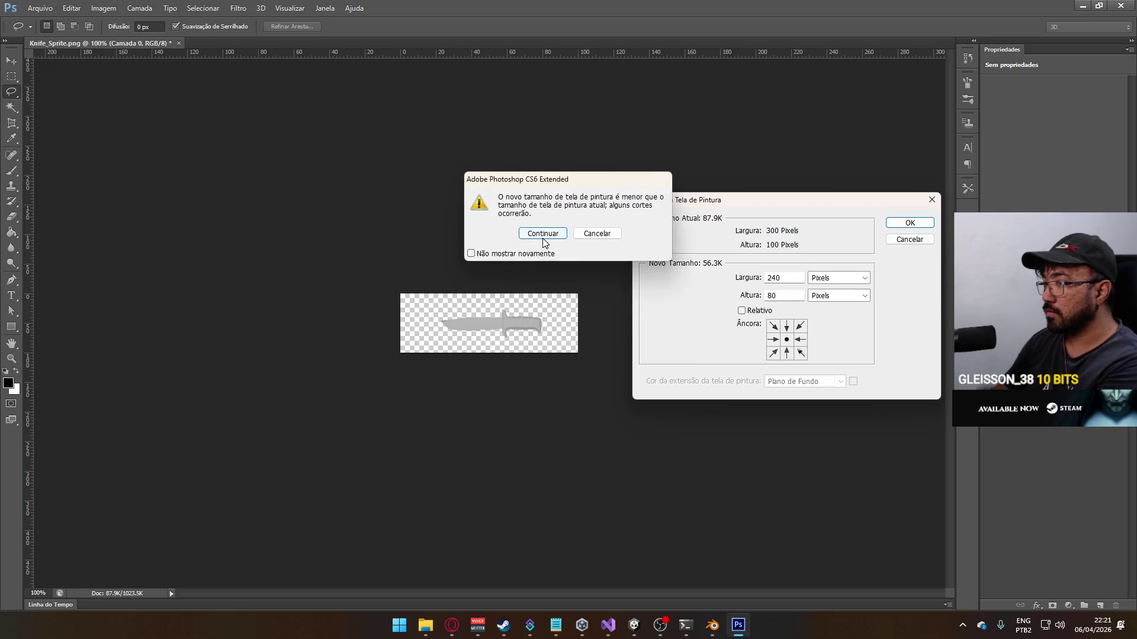
pyautogui.click(542, 234)
pyautogui.click(95, 8)
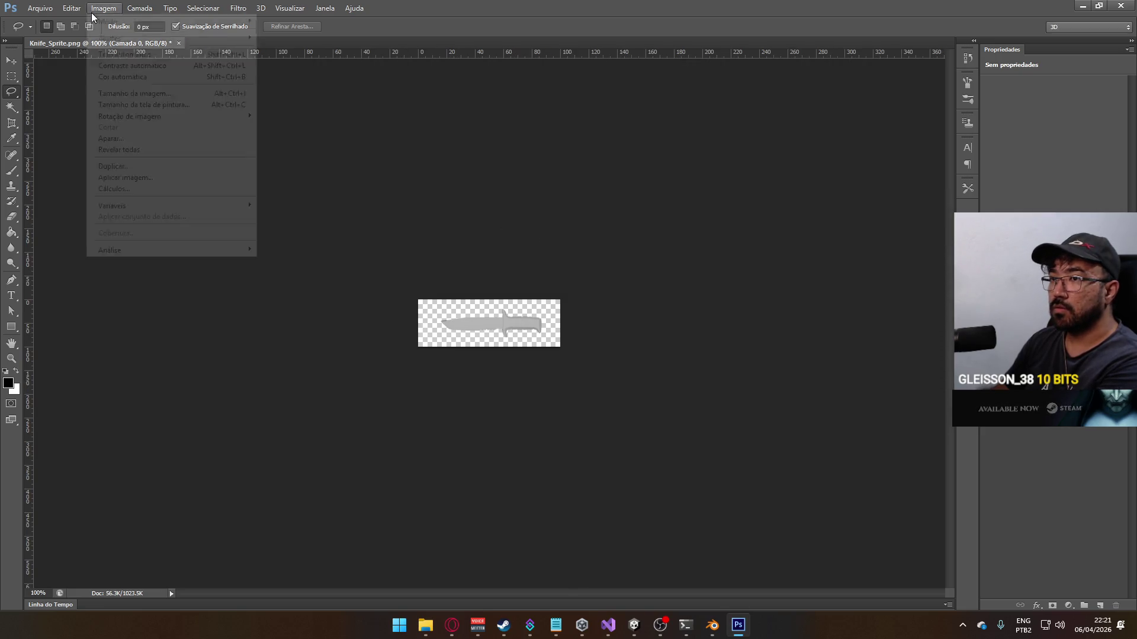
# Step: Narrow the canvas width to 200 pixels and accept the crop
pyautogui.click(178, 105)
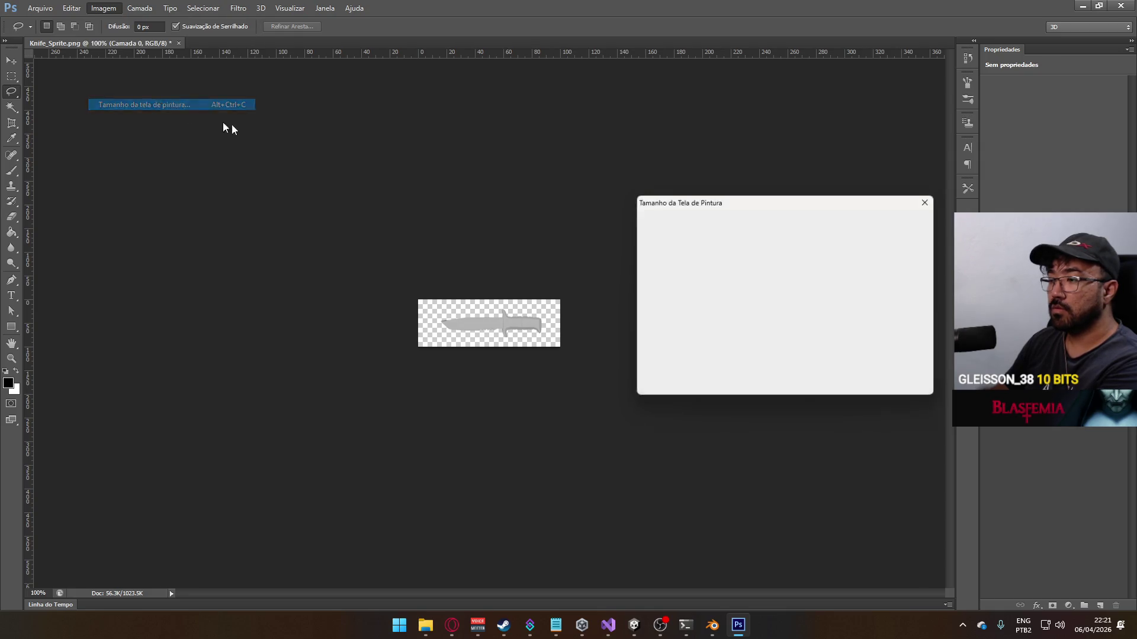
pyautogui.click(838, 278)
pyautogui.click(789, 288)
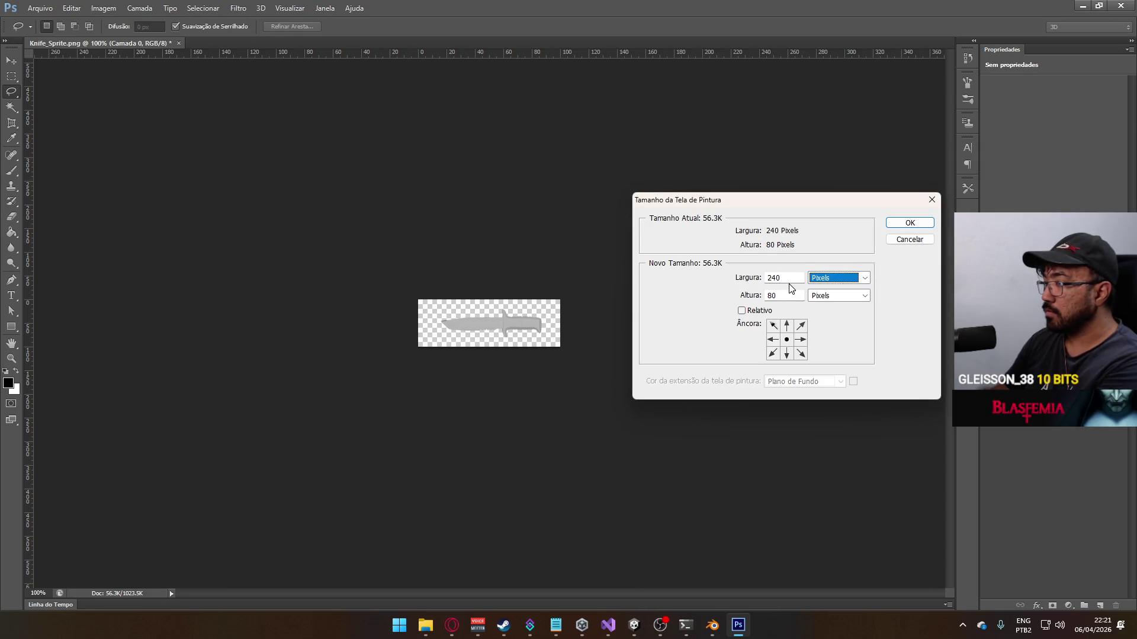
pyautogui.doubleClick(780, 278)
pyautogui.write('200')
pyautogui.click(910, 223)
pyautogui.click(542, 233)
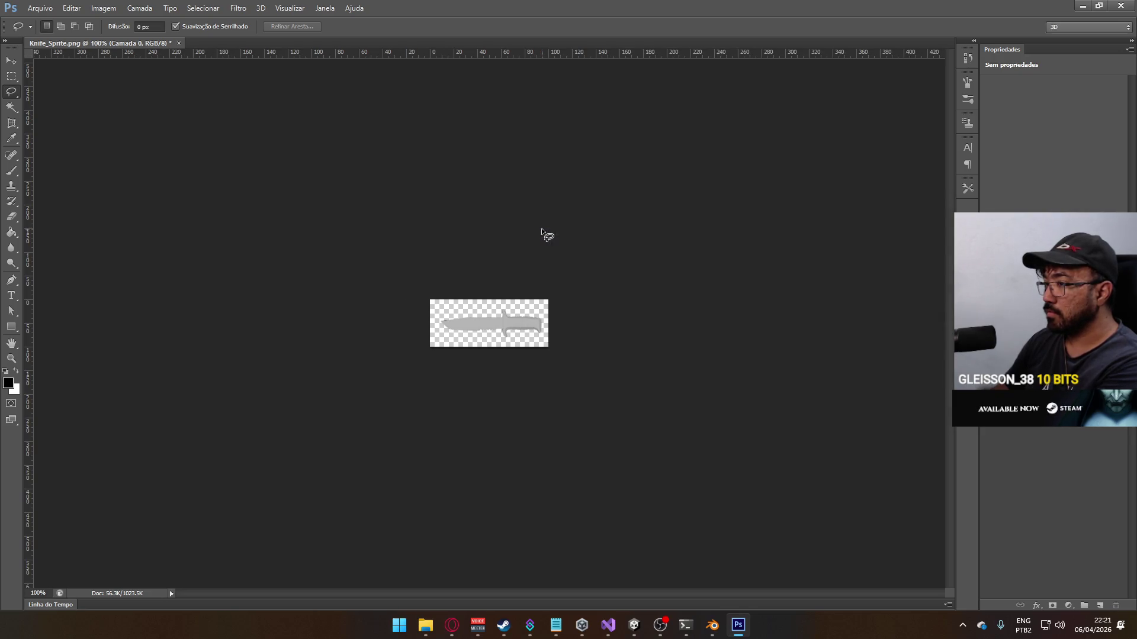
# Step: Zoom in and nudge the knife slightly left with Free Transform
pyautogui.keyDown('ctrl'); pyautogui.click(499, 330); pyautogui.keyUp('ctrl')
pyautogui.hotkey('ctrl', 't')
pyautogui.moveTo(536, 327); pyautogui.dragTo(534, 327)
pyautogui.press('Return')
pyautogui.press('l')
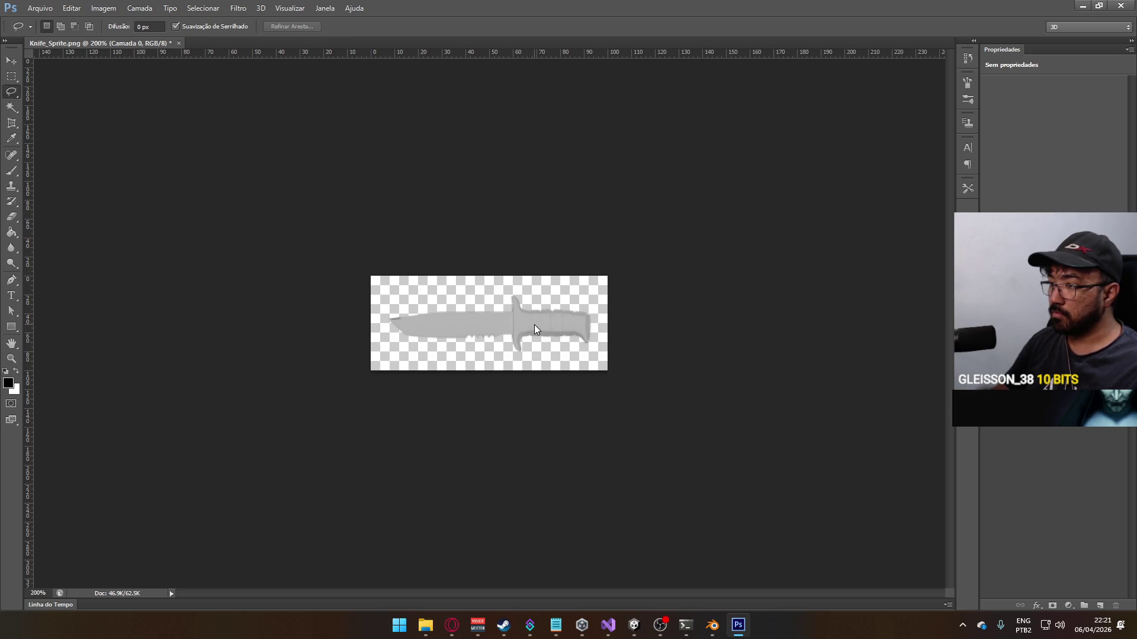
# Step: Save the knife as a PNG over Knife_Killfeed.png in Weapon Sprites
pyautogui.click(42, 9)
pyautogui.click(108, 150)
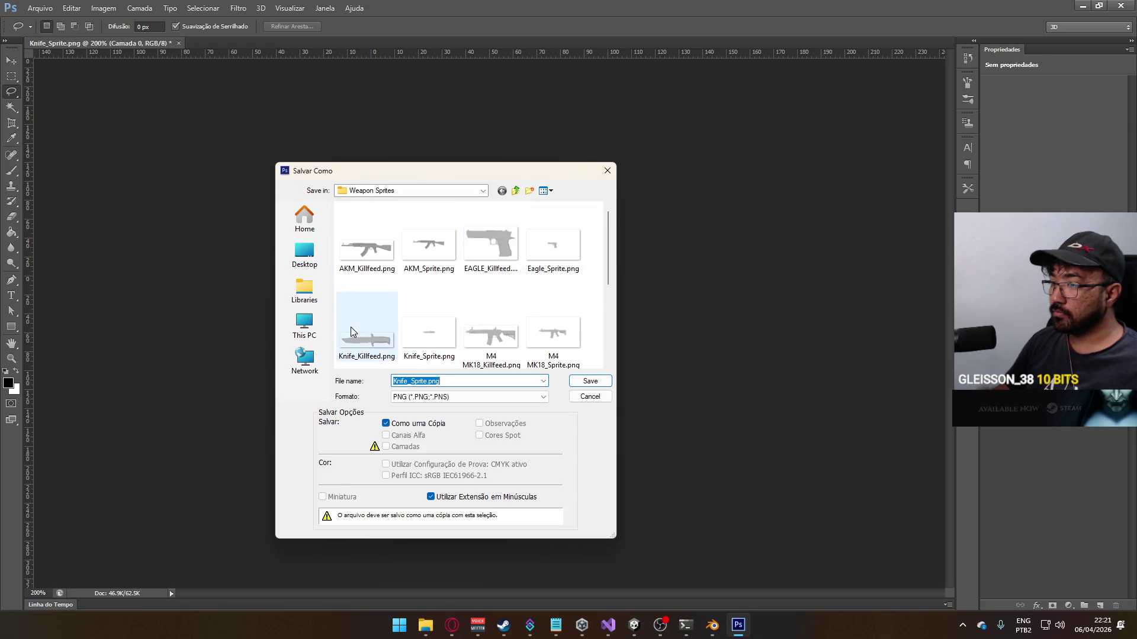
pyautogui.doubleClick(350, 329)
pyautogui.click(538, 229)
pyautogui.click(587, 193)
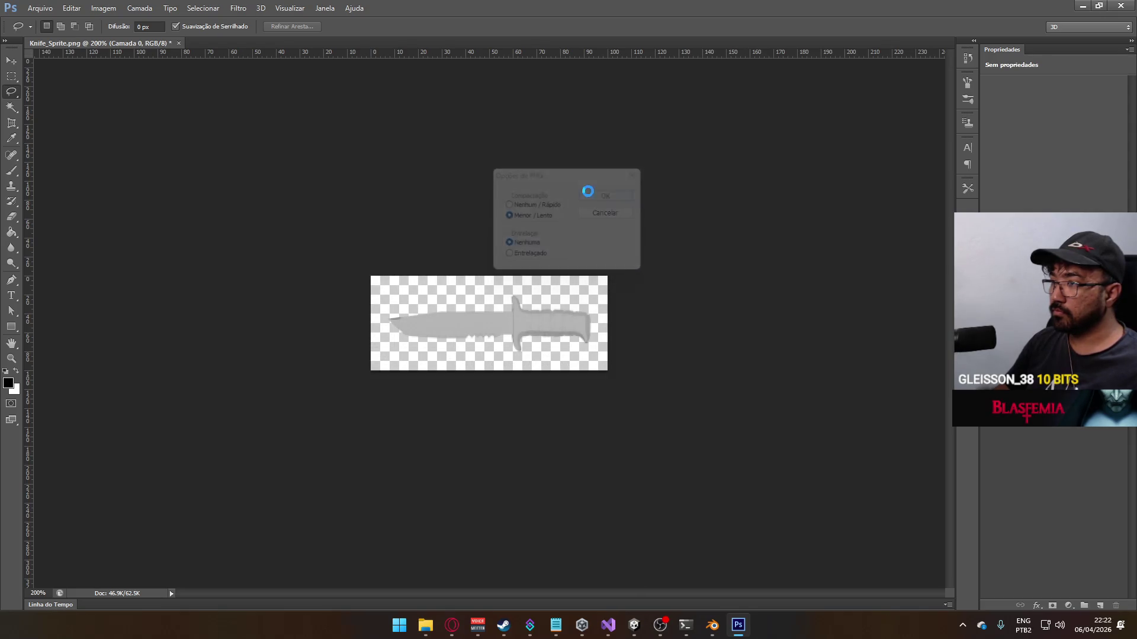